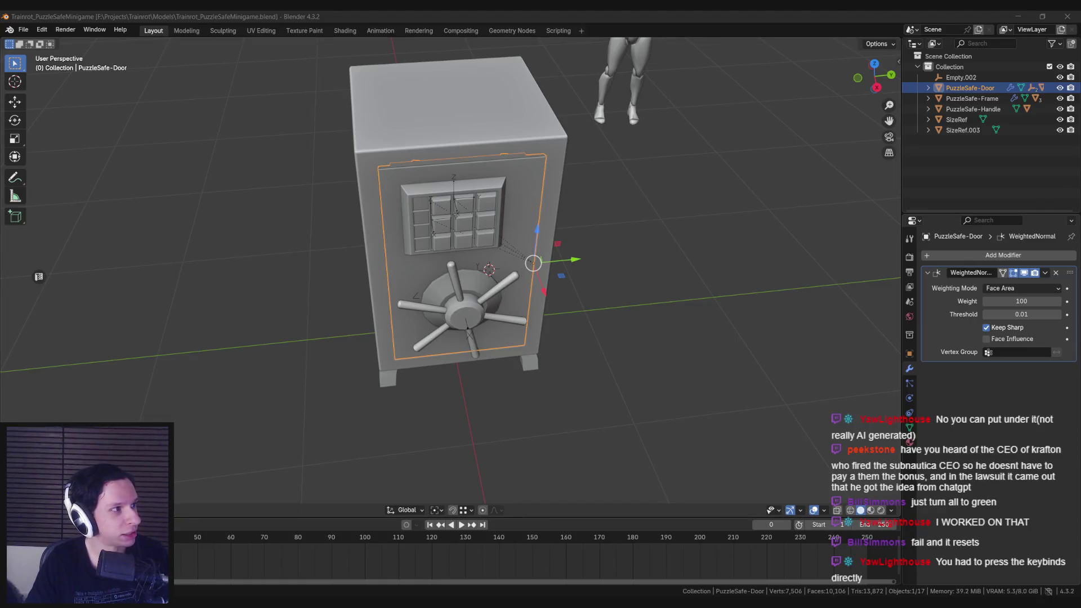
Maximize the Chrome window and start playing the Hide or Die gameplay video.
{"action": "left_click_drag", "start_coordinate": [0, 243], "coordinate": [529, 230]}
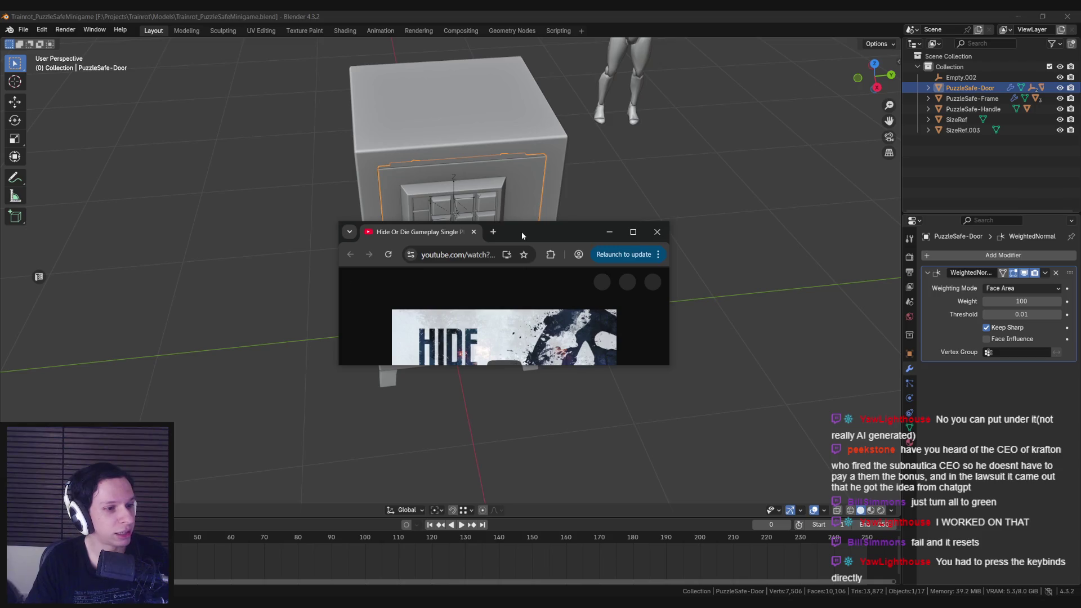
{"action": "double_click", "coordinate": [522, 231]}
{"action": "left_click", "coordinate": [525, 278]}
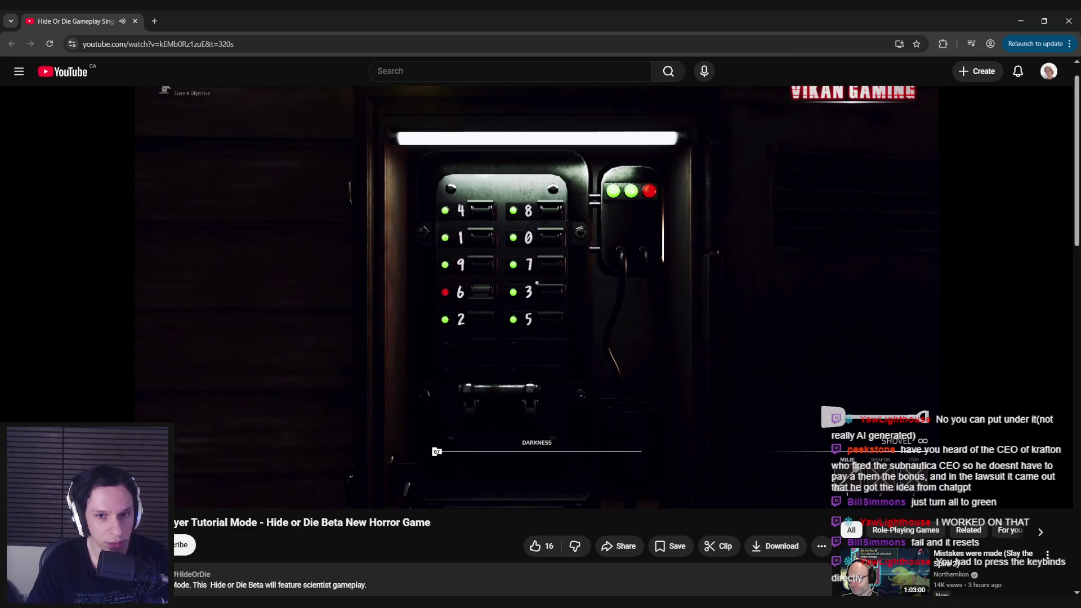
Seek back to the keypad puzzle scene, then skip ahead to the generator scene.
{"action": "left_click", "coordinate": [467, 478]}
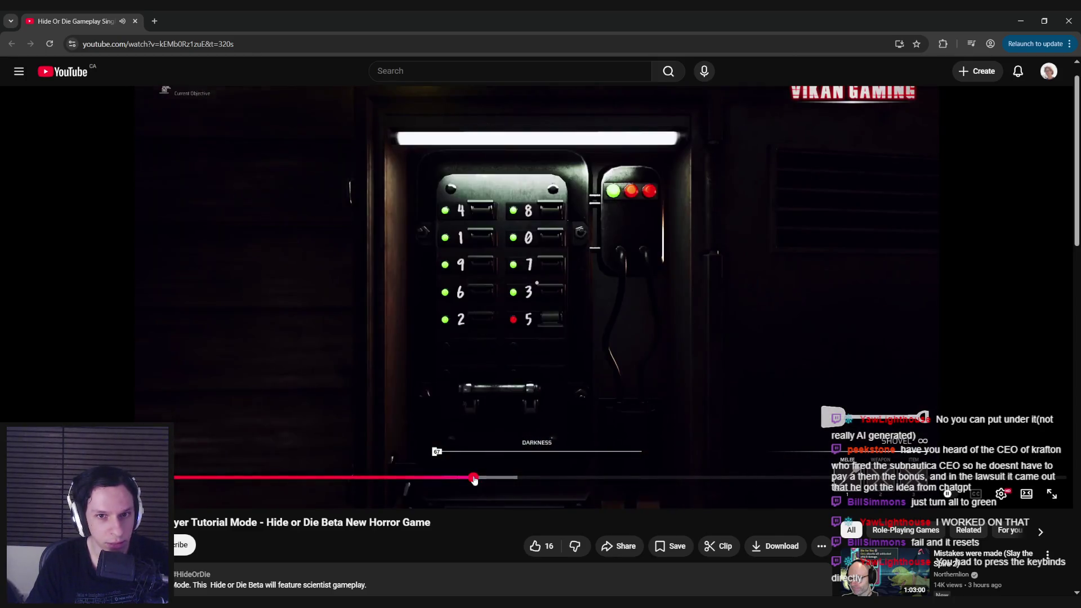
{"action": "left_click", "coordinate": [463, 479]}
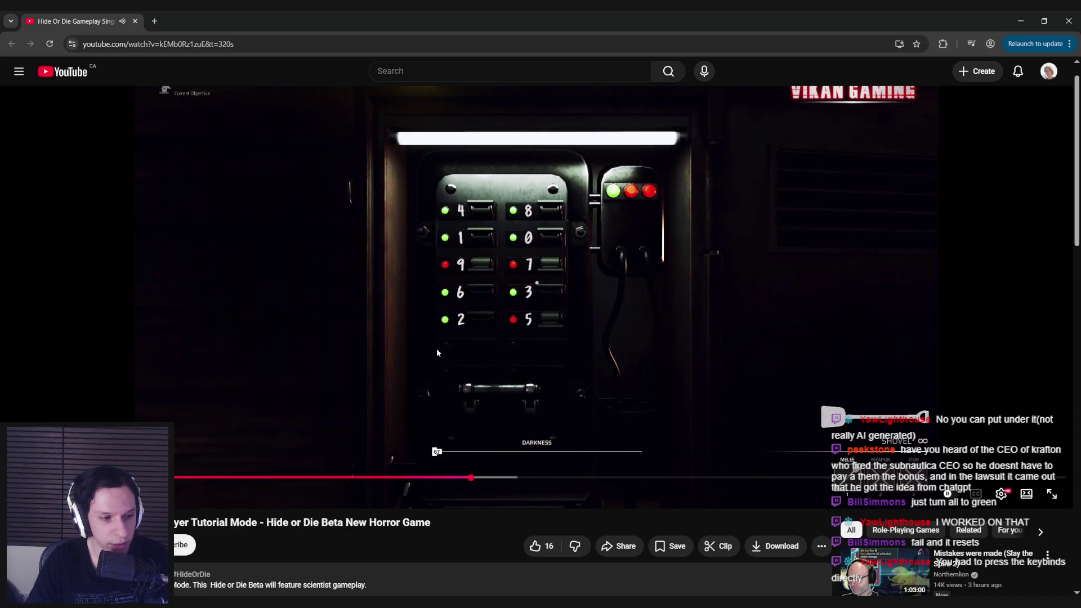
{"action": "left_click", "coordinate": [339, 244]}
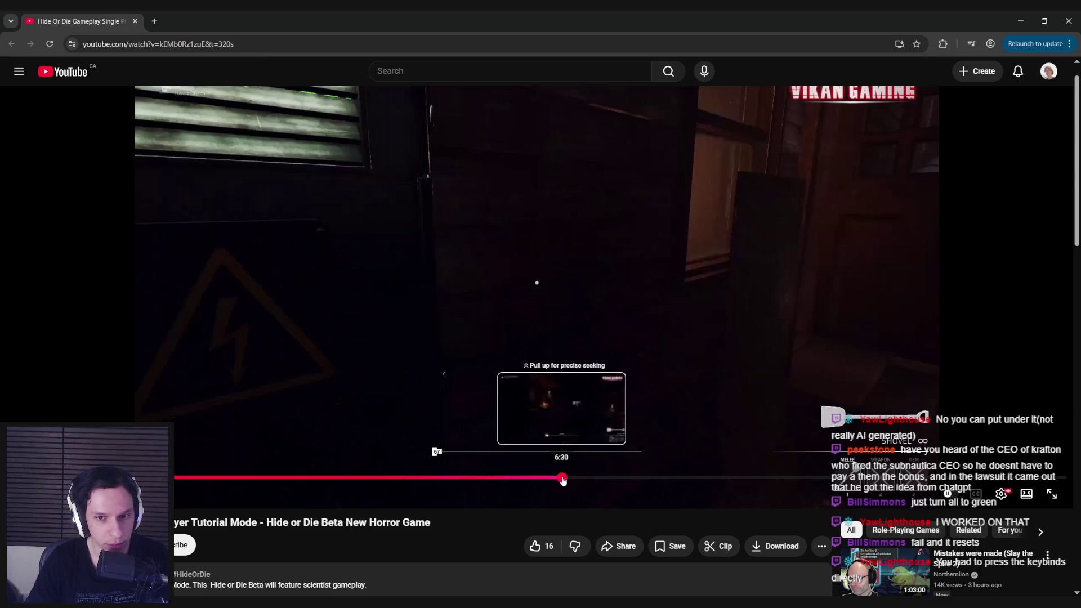
{"action": "left_click", "coordinate": [564, 479]}
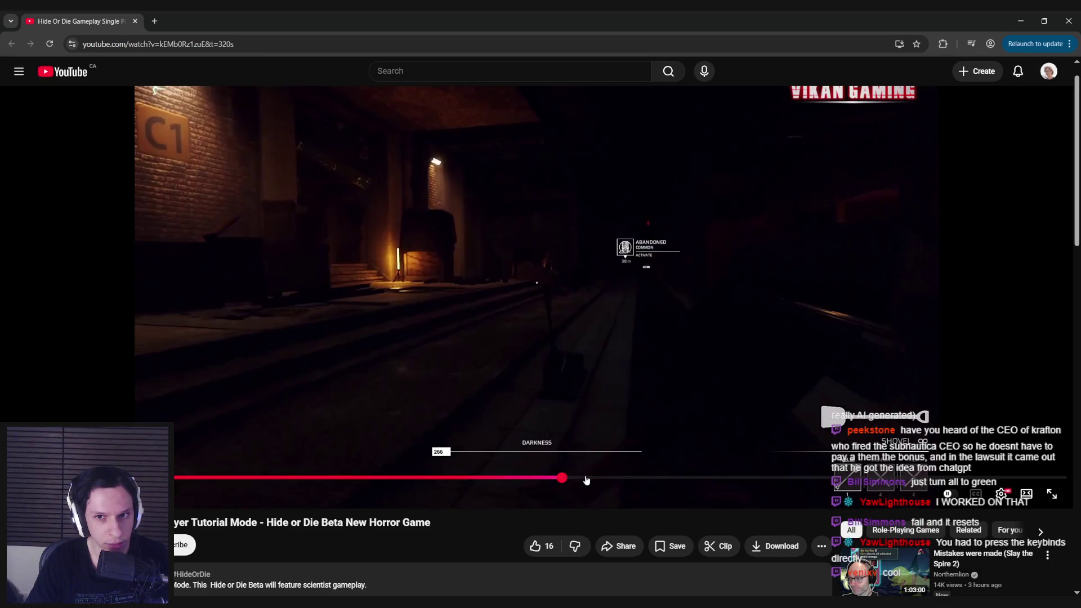
{"action": "left_click", "coordinate": [587, 479]}
{"action": "left_click", "coordinate": [617, 477]}
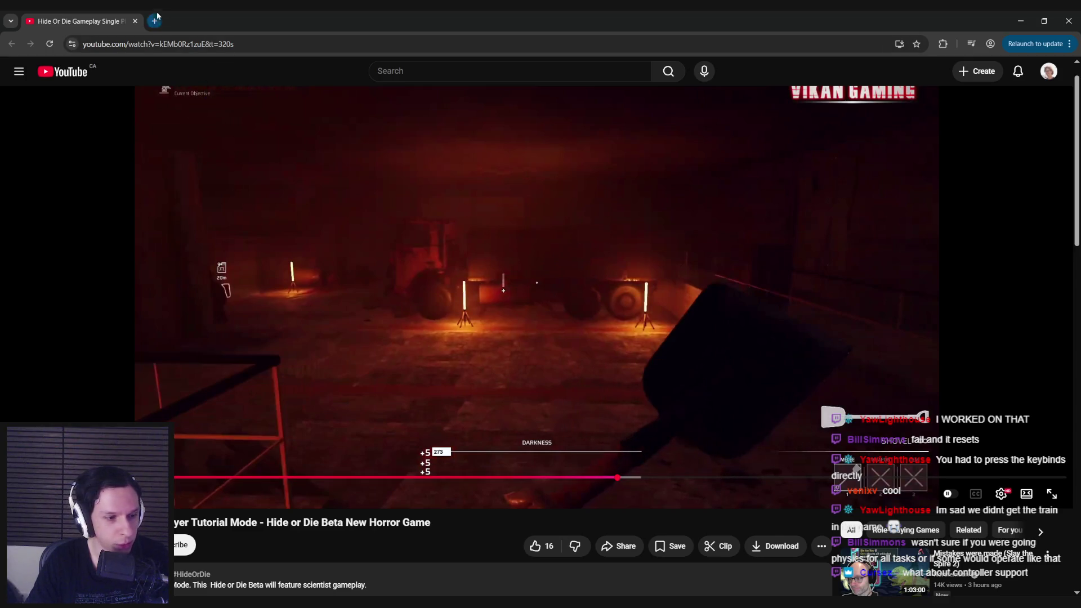
{"action": "key", "text": "alt+Tab"}
Export the PuzzleSafe-Handle to Unreal Engine with Export type set to Export recursive.
{"action": "scroll", "coordinate": [473, 273], "scroll_direction": "up", "scroll_amount": 5}
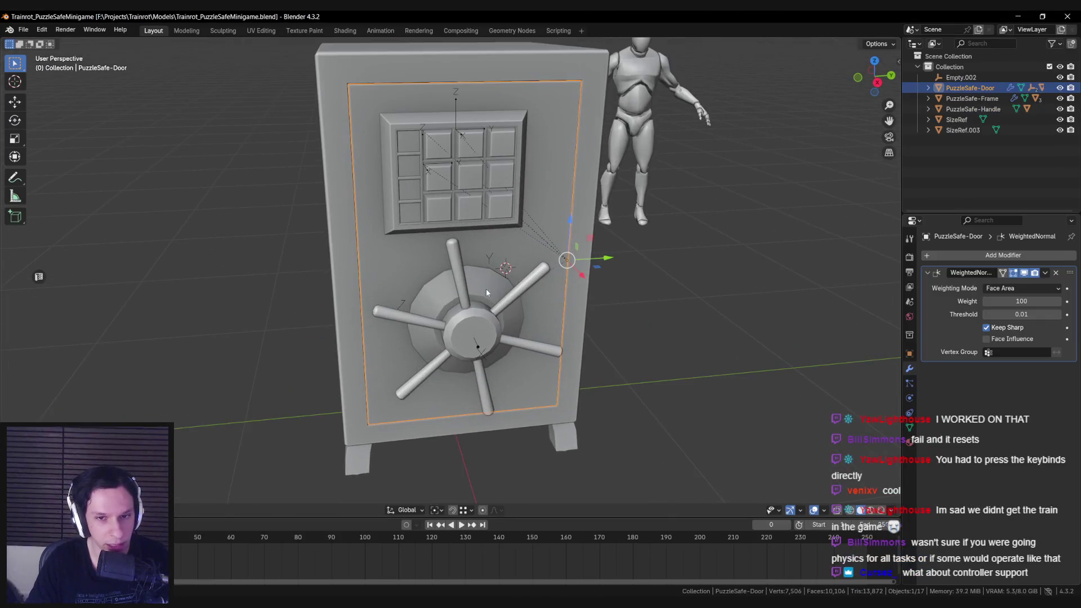
{"action": "scroll", "coordinate": [473, 273], "scroll_direction": "down", "scroll_amount": 4}
{"action": "left_click", "coordinate": [471, 313]}
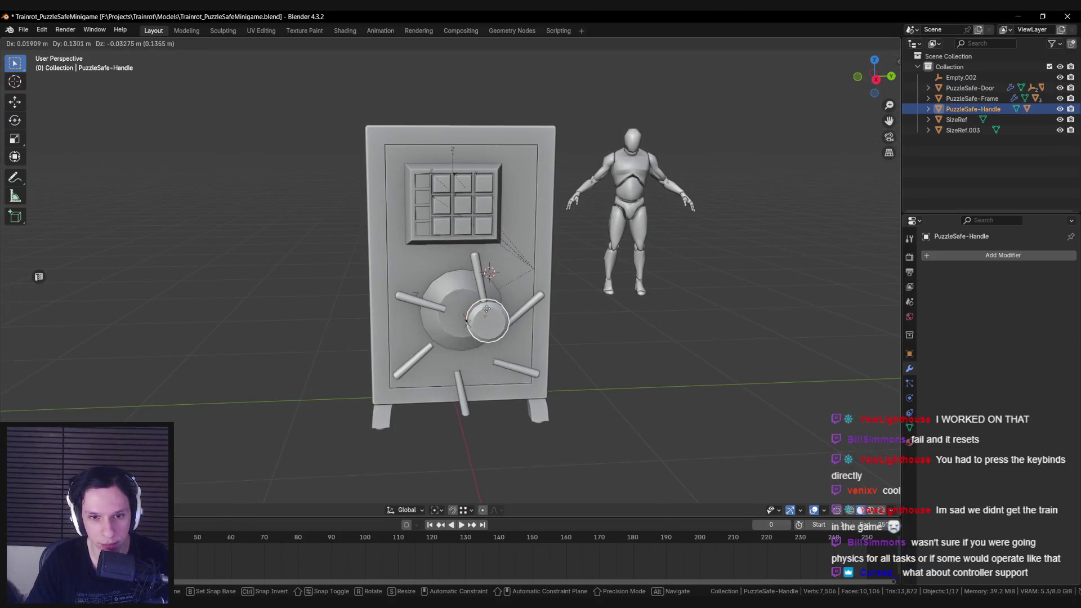
{"action": "key", "text": "n"}
{"action": "scroll", "coordinate": [875, 250], "scroll_direction": "down", "scroll_amount": 6, "text": "ctrl"}
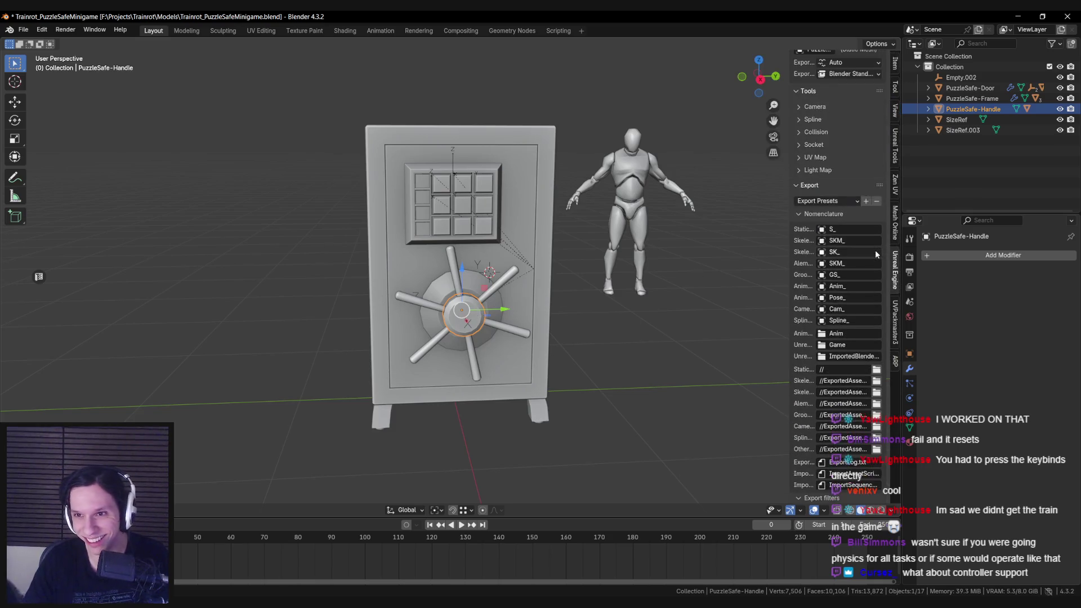
{"action": "left_click", "coordinate": [849, 187]}
{"action": "left_click", "coordinate": [853, 217]}
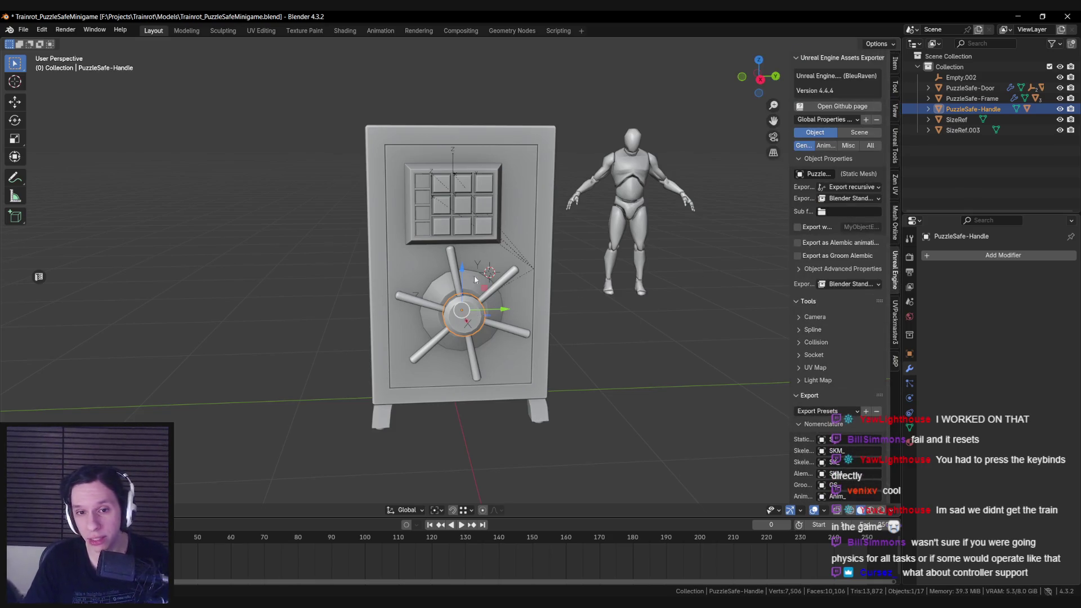
{"action": "scroll", "coordinate": [845, 414], "scroll_direction": "down", "scroll_amount": 12}
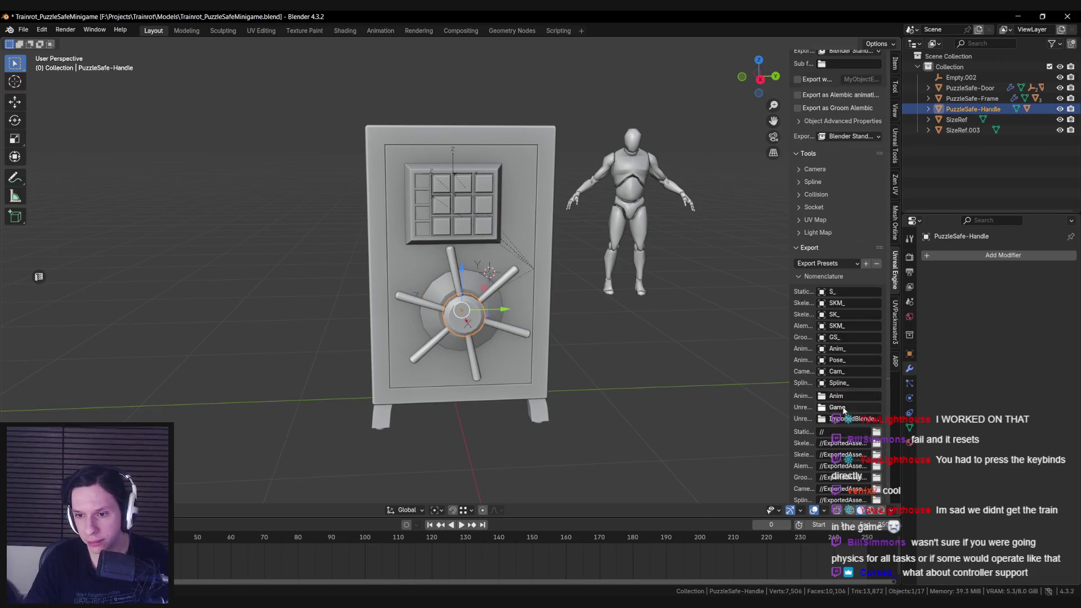
{"action": "scroll", "coordinate": [845, 414], "scroll_direction": "down", "scroll_amount": 5}
{"action": "left_click", "coordinate": [843, 477]}
Orbit around the safe model and save the blend file.
{"action": "mouse_move", "coordinate": [661, 407]}
{"action": "middle_mouse_down"}
{"action": "mouse_move", "coordinate": [484, 322]}
{"action": "mouse_move", "coordinate": [411, 333]}
{"action": "middle_mouse_up"}
{"action": "scroll", "coordinate": [426, 325], "scroll_direction": "up", "scroll_amount": 2}
{"action": "scroll", "coordinate": [411, 328], "scroll_direction": "down", "scroll_amount": 3}
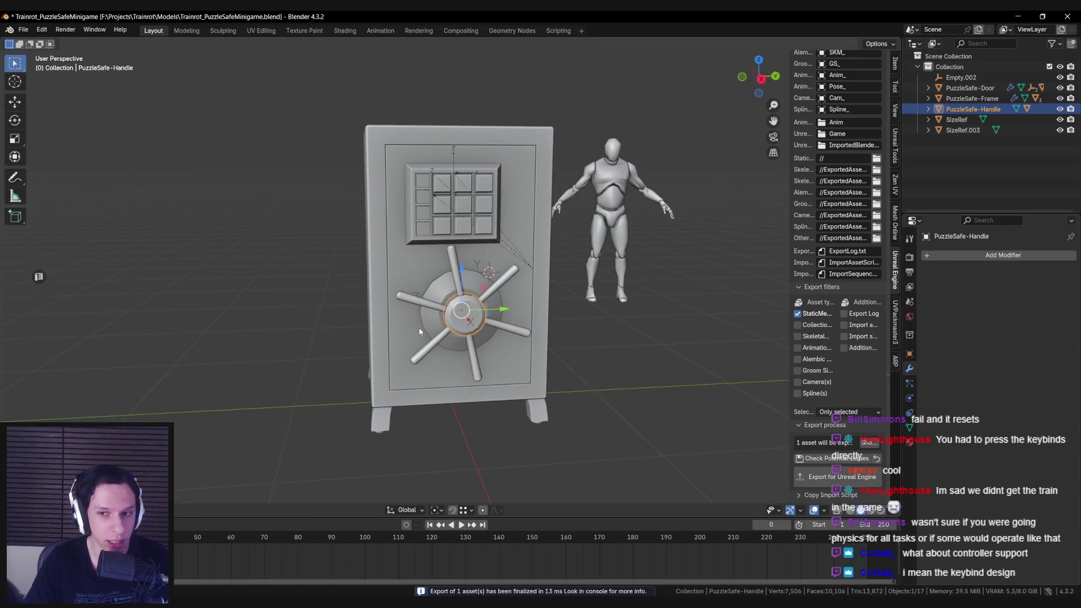
{"action": "middle_click_drag", "start_coordinate": [418, 326], "coordinate": [389, 334]}
{"action": "key", "text": "ctrl+s"}
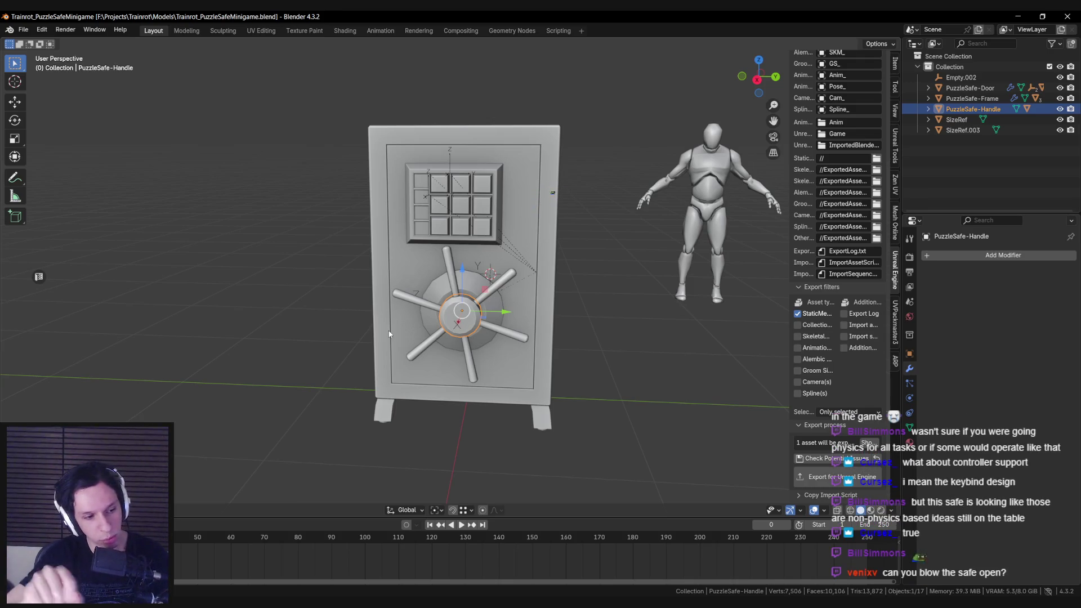
Inspect the safe from side and three-quarter views, select its door, and save.
{"action": "middle_click_drag", "start_coordinate": [428, 337], "coordinate": [423, 341]}
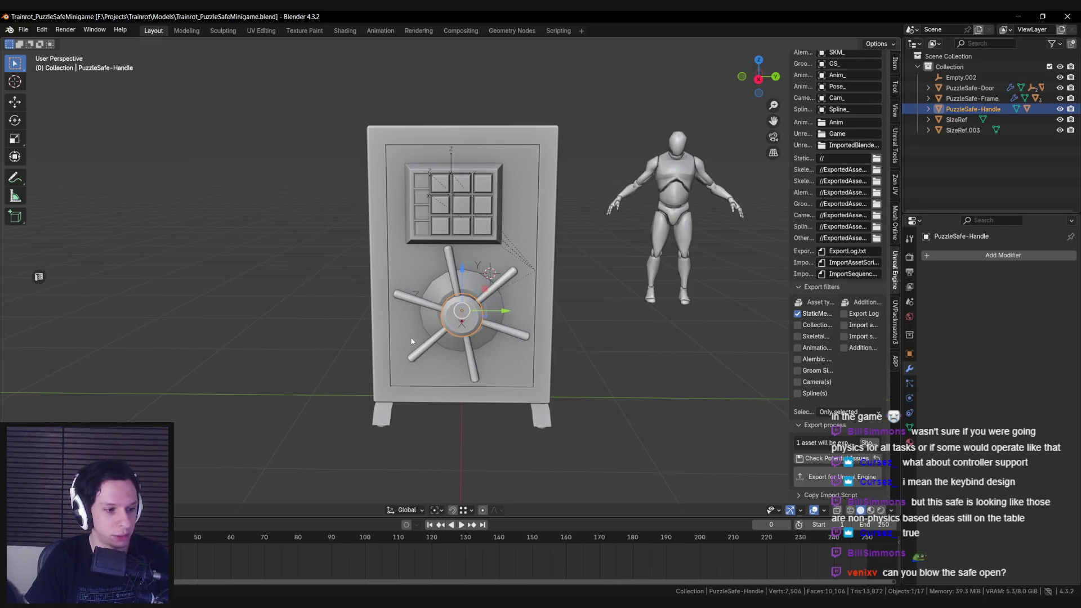
{"action": "mouse_move", "coordinate": [430, 285]}
{"action": "middle_mouse_down"}
{"action": "mouse_move", "coordinate": [428, 316]}
{"action": "mouse_move", "coordinate": [555, 306]}
{"action": "mouse_move", "coordinate": [350, 287]}
{"action": "mouse_move", "coordinate": [361, 288]}
{"action": "middle_mouse_up"}
{"action": "scroll", "coordinate": [361, 288], "scroll_direction": "down", "scroll_amount": 2}
{"action": "scroll", "coordinate": [429, 295], "scroll_direction": "up", "scroll_amount": 6}
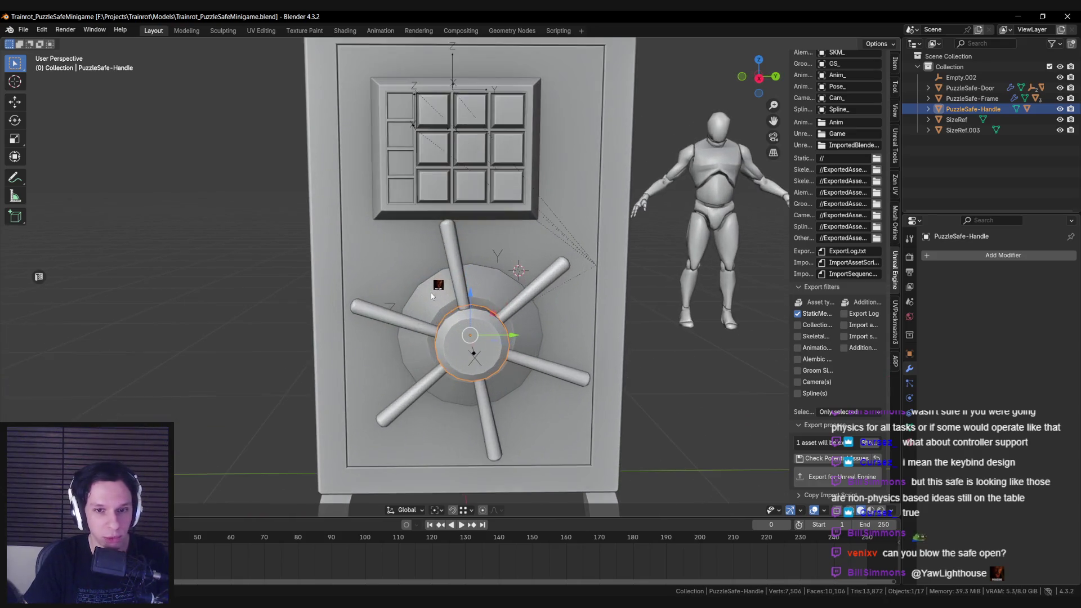
{"action": "scroll", "coordinate": [429, 295], "scroll_direction": "down", "scroll_amount": 3}
{"action": "left_click", "coordinate": [547, 218]}
{"action": "mouse_move", "coordinate": [547, 218]}
{"action": "middle_mouse_down"}
{"action": "mouse_move", "coordinate": [376, 311]}
{"action": "mouse_move", "coordinate": [439, 289]}
{"action": "mouse_move", "coordinate": [593, 281]}
{"action": "mouse_move", "coordinate": [579, 268]}
{"action": "mouse_move", "coordinate": [484, 293]}
{"action": "mouse_move", "coordinate": [423, 284]}
{"action": "mouse_move", "coordinate": [482, 285]}
{"action": "middle_mouse_up"}
{"action": "key", "text": "ctrl+s"}
Hide the sidebar and compare the safe against the Unreal level and PureRef reference photos.
{"action": "scroll", "coordinate": [439, 289], "scroll_direction": "down", "scroll_amount": 1}
{"action": "key", "text": "n"}
{"action": "scroll", "coordinate": [438, 299], "scroll_direction": "down", "scroll_amount": 2}
{"action": "scroll", "coordinate": [481, 285], "scroll_direction": "up", "scroll_amount": 5}
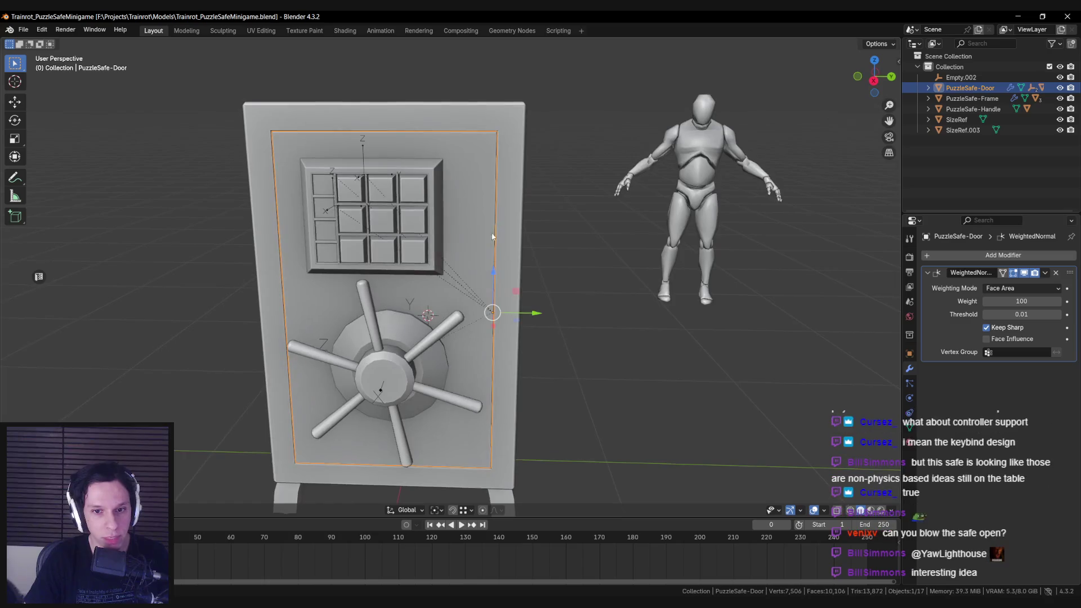
{"action": "scroll", "coordinate": [506, 332], "scroll_direction": "up", "scroll_amount": 1}
{"action": "key", "text": "alt+Tab"}
{"action": "key", "text": "alt+Tab"}
{"action": "key", "text": "alt+Tab"}
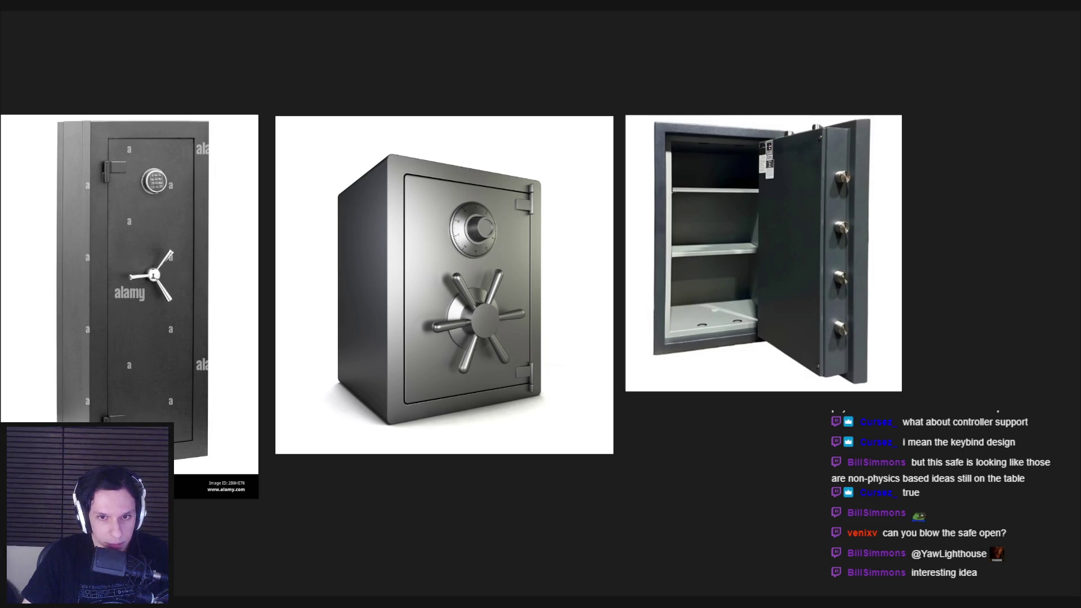
{"action": "key", "text": "alt+Tab"}
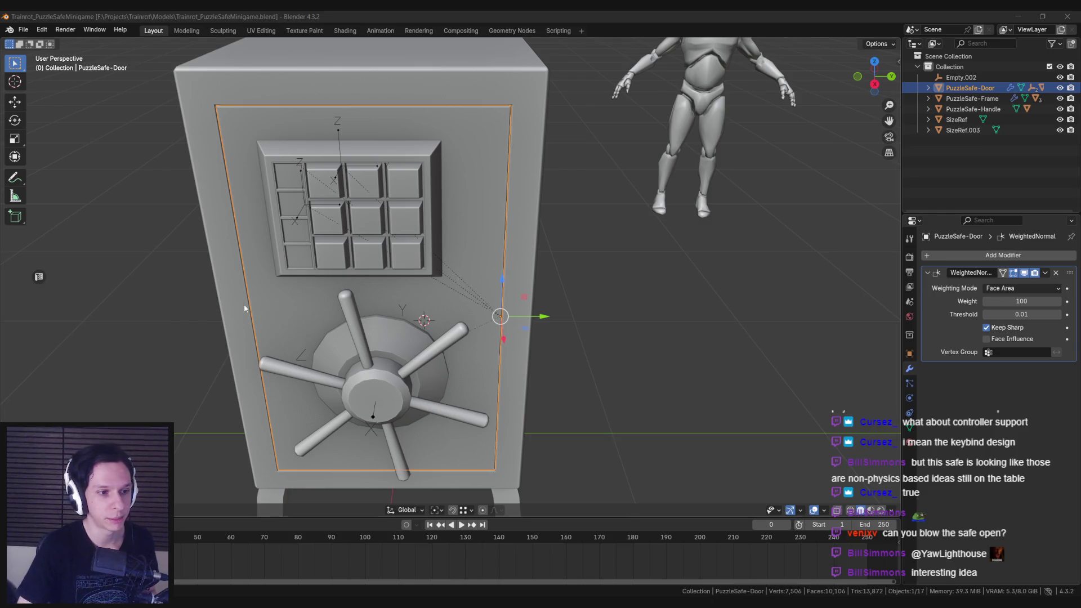
{"action": "middle_click_drag", "start_coordinate": [236, 310], "coordinate": [253, 309]}
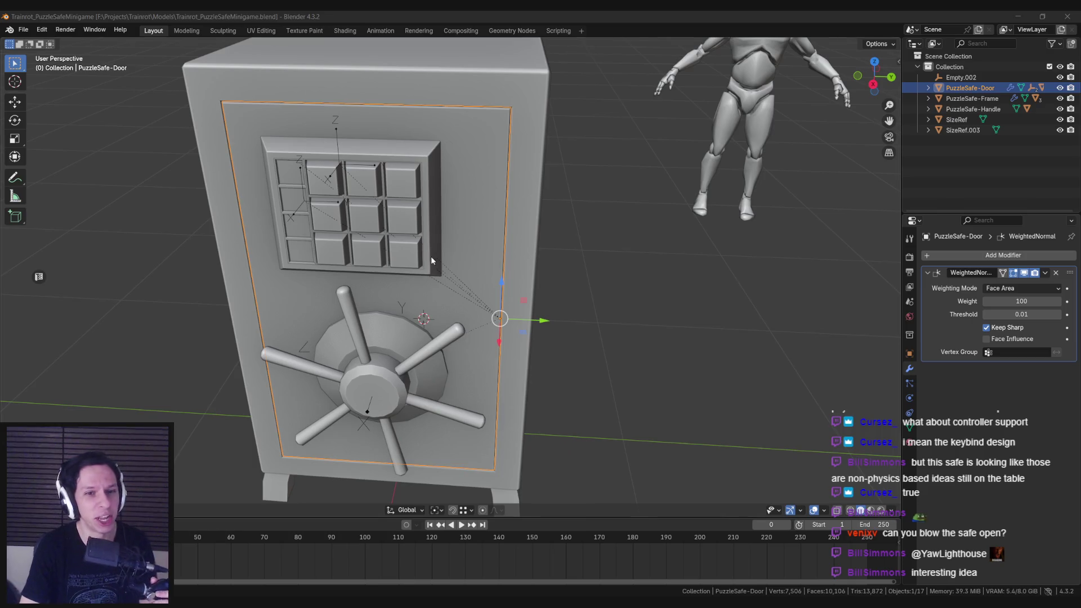
{"action": "middle_click_drag", "start_coordinate": [414, 269], "coordinate": [428, 270]}
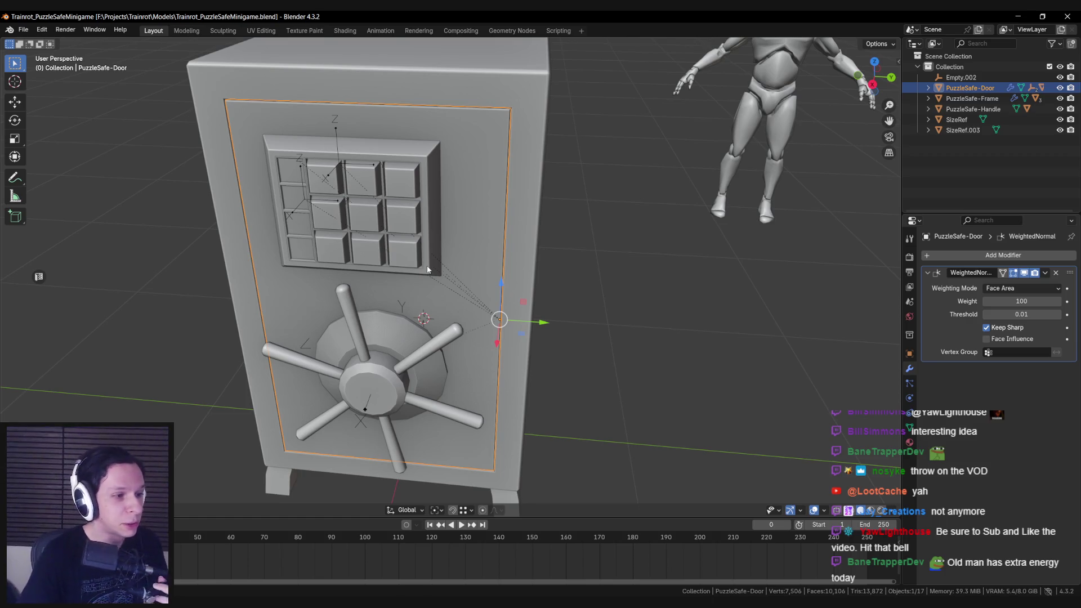
{"action": "middle_click_drag", "start_coordinate": [446, 262], "coordinate": [323, 306]}
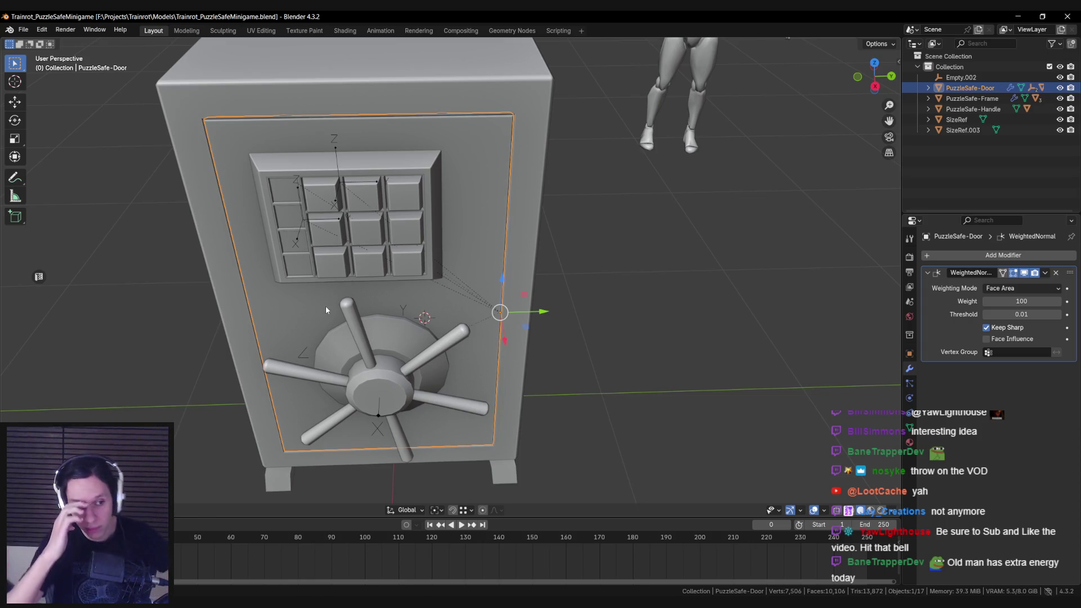
{"action": "mouse_move", "coordinate": [468, 308]}
{"action": "middle_mouse_down"}
{"action": "mouse_move", "coordinate": [405, 332]}
{"action": "mouse_move", "coordinate": [354, 334]}
{"action": "mouse_move", "coordinate": [460, 312]}
{"action": "mouse_move", "coordinate": [481, 332]}
{"action": "mouse_move", "coordinate": [409, 396]}
{"action": "middle_mouse_up"}
{"action": "key", "text": "alt+Tab"}
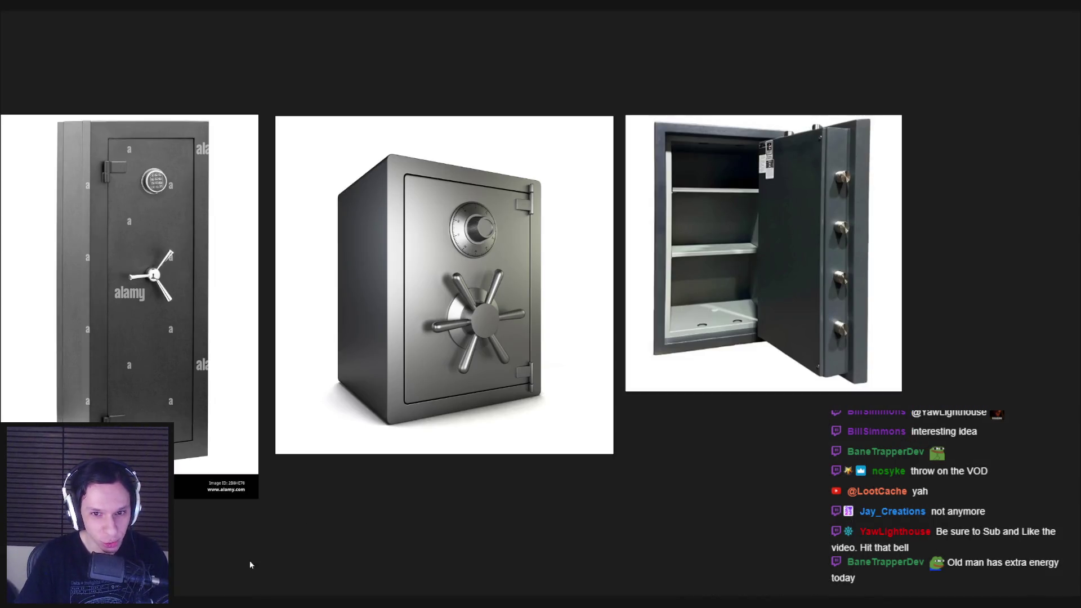
{"action": "scroll", "coordinate": [471, 321], "scroll_direction": "up", "scroll_amount": 2}
{"action": "scroll", "coordinate": [454, 331], "scroll_direction": "down", "scroll_amount": 2}
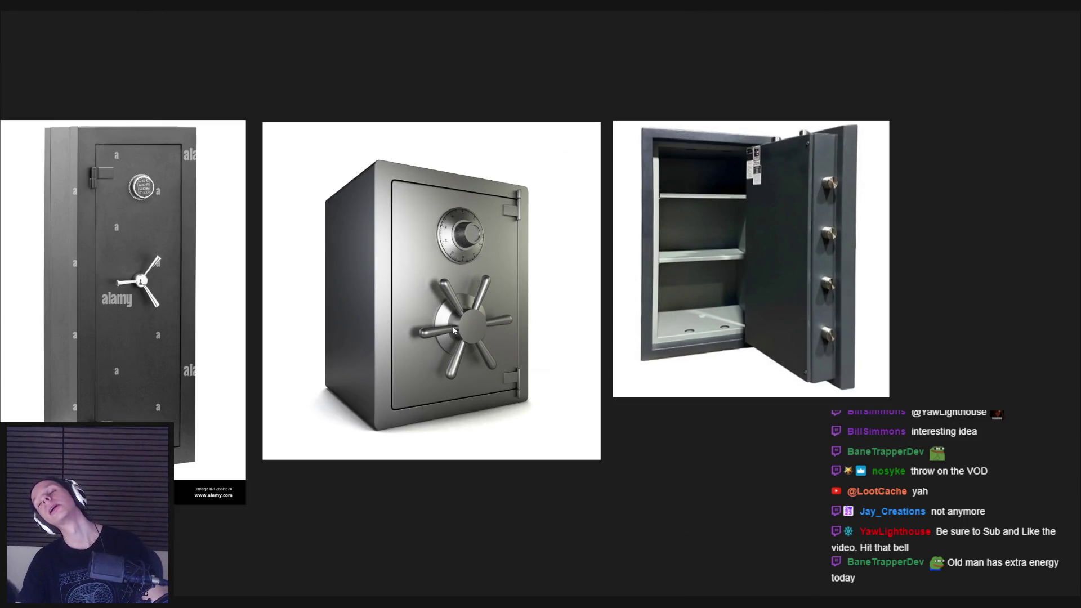
{"action": "scroll", "coordinate": [454, 331], "scroll_direction": "up", "scroll_amount": 1}
{"action": "scroll", "coordinate": [563, 197], "scroll_direction": "up", "scroll_amount": 2}
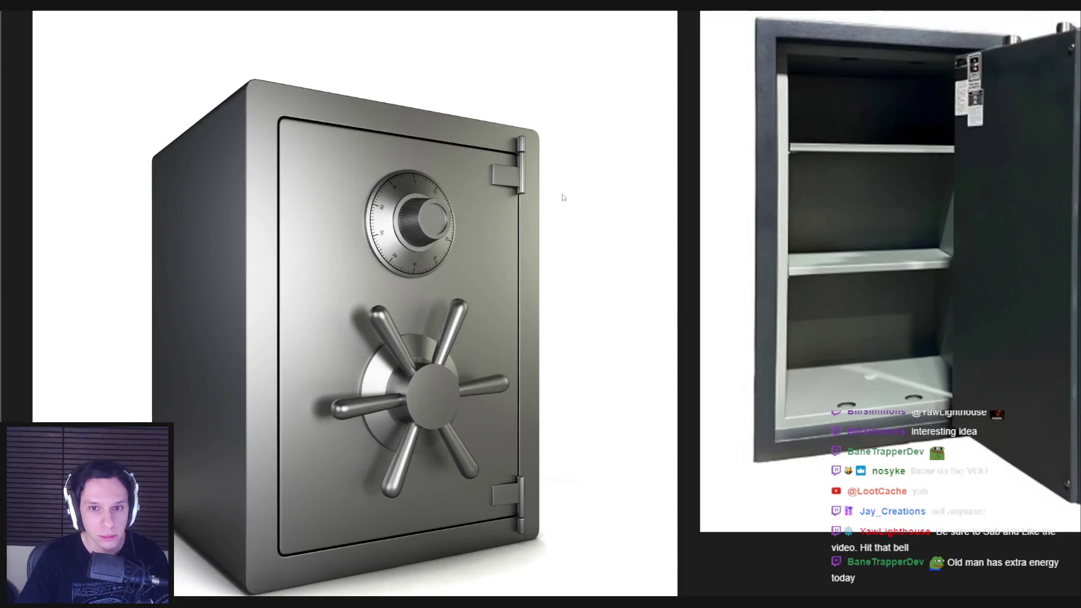
{"action": "scroll", "coordinate": [232, 246], "scroll_direction": "down", "scroll_amount": 3}
{"action": "scroll", "coordinate": [231, 245], "scroll_direction": "up", "scroll_amount": 2}
{"action": "scroll", "coordinate": [231, 246], "scroll_direction": "down", "scroll_amount": 2}
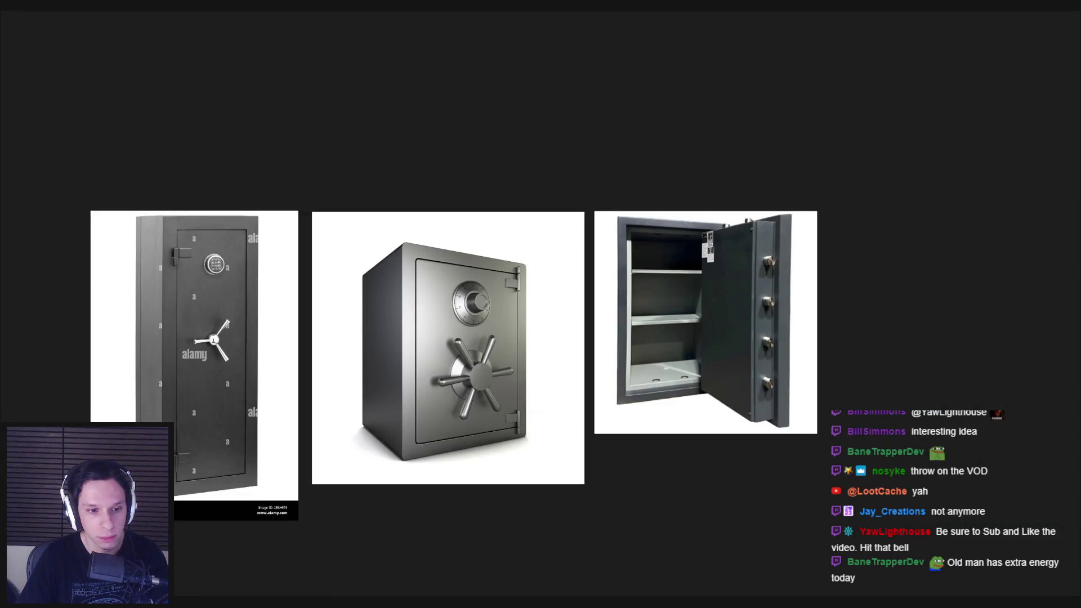
{"action": "left_click", "coordinate": [220, 550]}
{"action": "scroll", "coordinate": [498, 270], "scroll_direction": "down", "scroll_amount": 2}
{"action": "scroll", "coordinate": [492, 275], "scroll_direction": "up", "scroll_amount": 4}
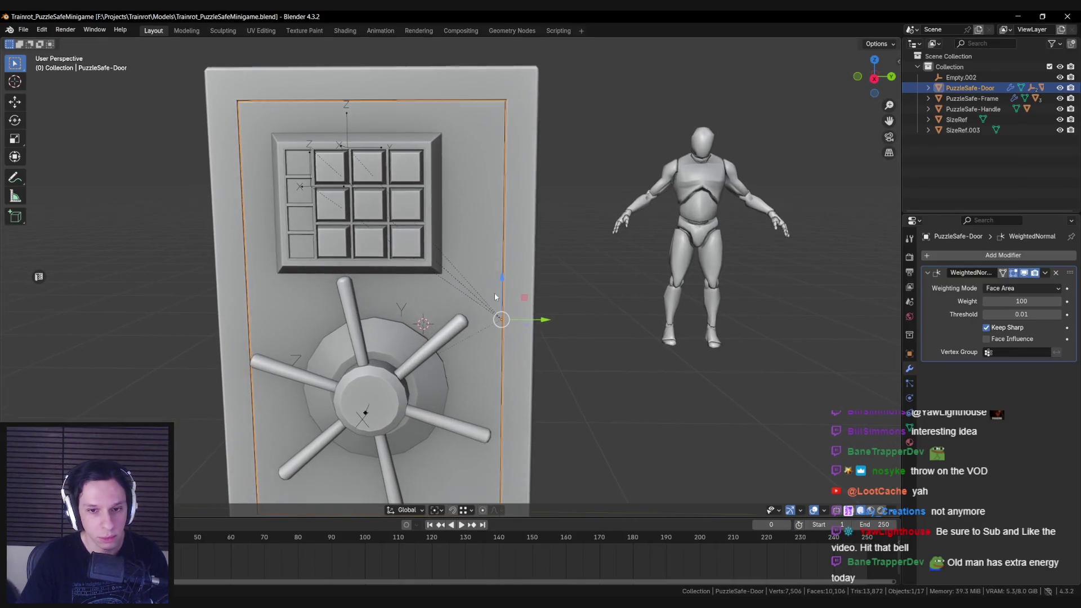
Add an eight-sided cylinder via F3 search and shrink it to a small size.
{"action": "scroll", "coordinate": [496, 296], "scroll_direction": "down", "scroll_amount": 3}
{"action": "scroll", "coordinate": [553, 383], "scroll_direction": "up", "scroll_amount": 1}
{"action": "key", "text": "F3"}
{"action": "type", "text": "cy"}
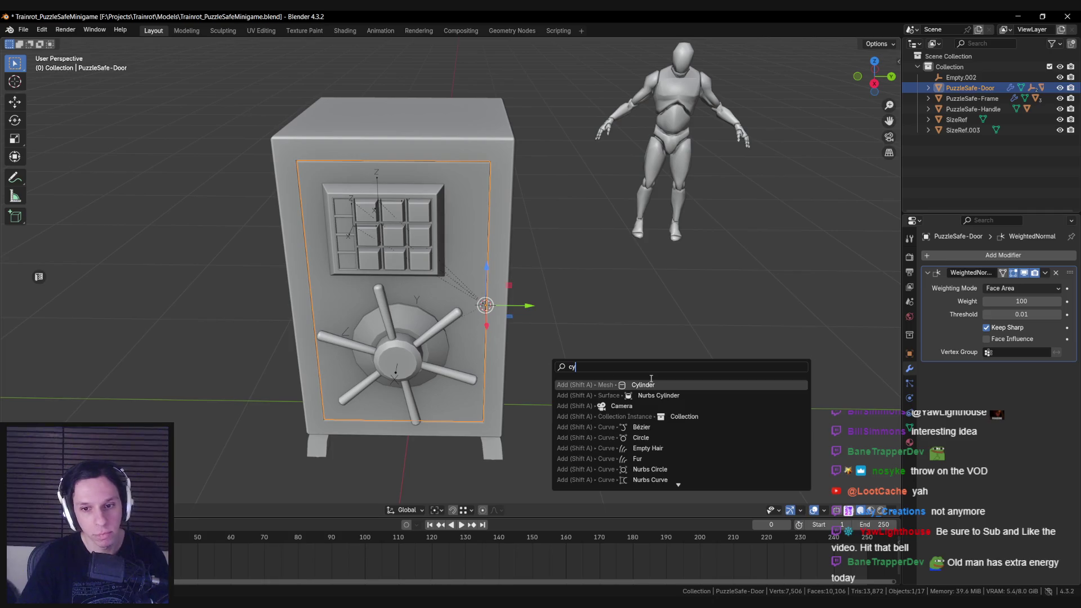
{"action": "key", "text": "Return"}
{"action": "key", "text": "s"}
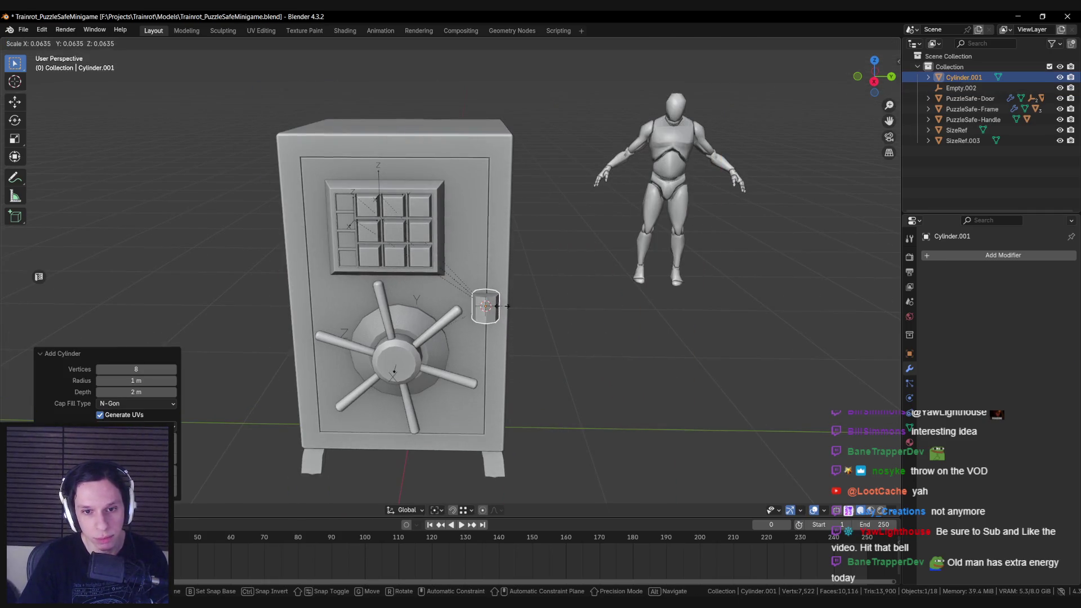
{"action": "left_click", "coordinate": [496, 306]}
From a top see-through view, move the small cylinder beside the safe door's edge.
{"action": "middle_click_drag", "start_coordinate": [496, 306], "coordinate": [484, 237]}
{"action": "key", "text": "KP_7"}
{"action": "scroll", "coordinate": [477, 228], "scroll_direction": "up", "scroll_amount": 2}
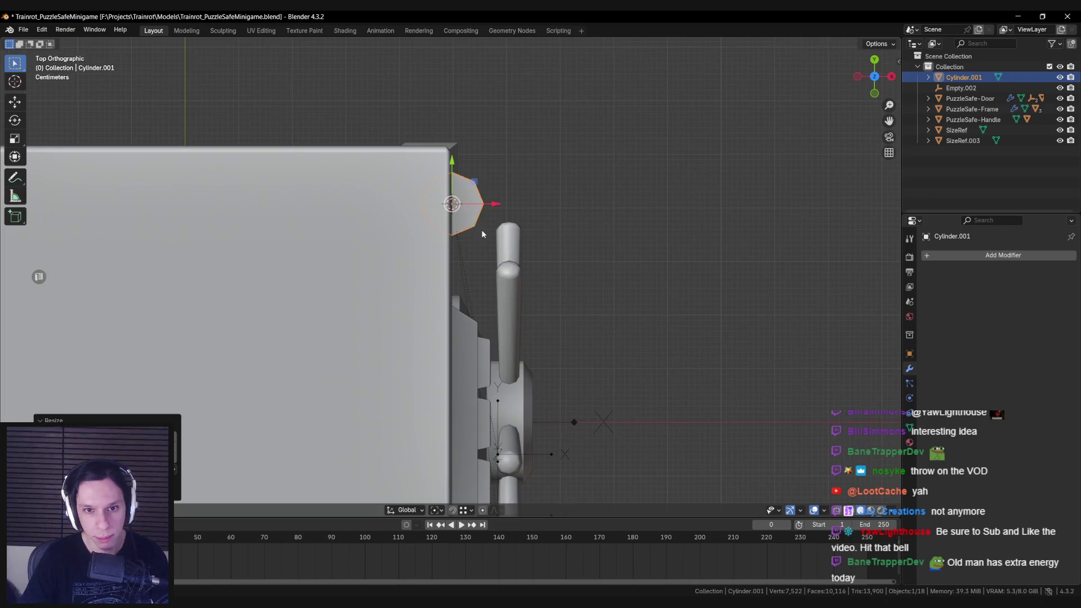
{"action": "key", "text": "shift+z"}
{"action": "key", "text": "shift+z"}
{"action": "middle_click_drag", "start_coordinate": [509, 273], "coordinate": [516, 350]}
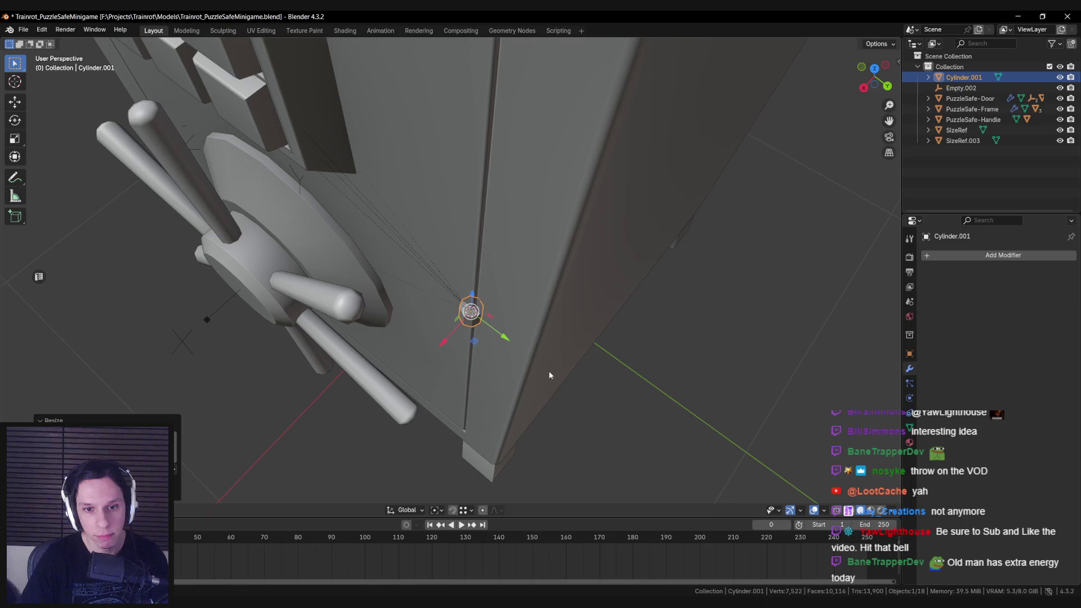
{"action": "key", "text": "KP_7"}
{"action": "scroll", "coordinate": [471, 212], "scroll_direction": "up", "scroll_amount": 1}
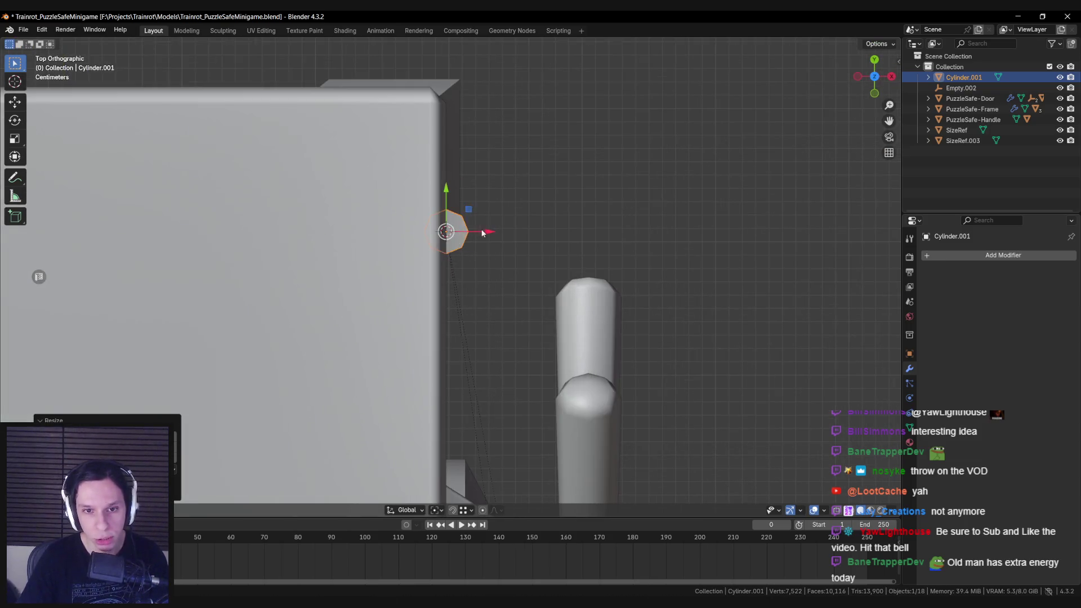
{"action": "key", "text": "shift+z"}
{"action": "key", "text": "g"}
{"action": "key", "text": "shift+z"}
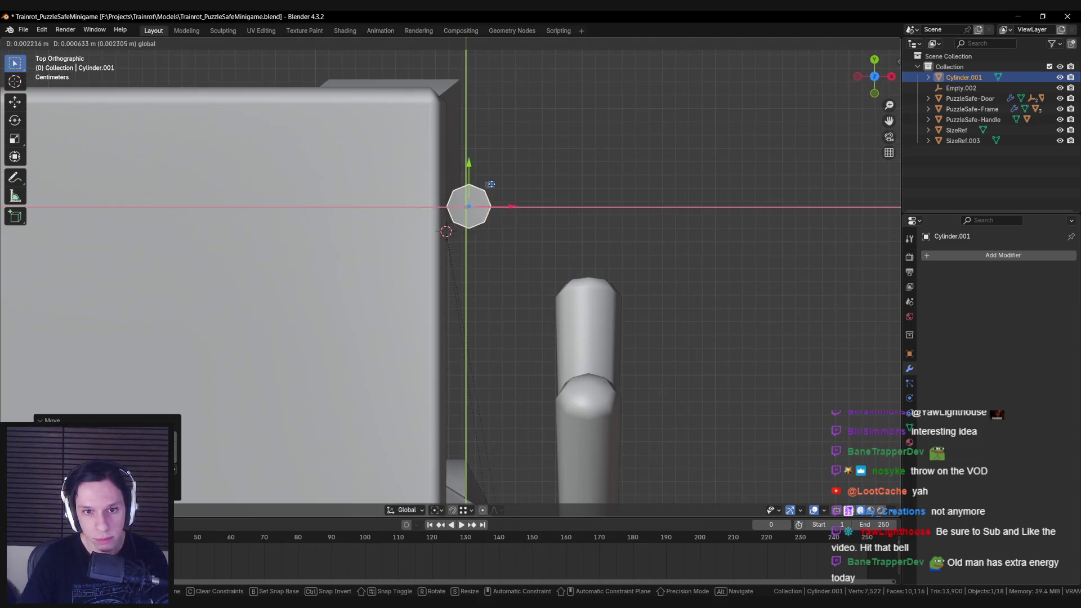
{"action": "left_click", "coordinate": [492, 184]}
Stretch the cylinder along Z into a tall thin post, lengthening its mesh further.
{"action": "mouse_move", "coordinate": [491, 184]}
{"action": "middle_mouse_down"}
{"action": "mouse_move", "coordinate": [465, 203]}
{"action": "mouse_move", "coordinate": [477, 286]}
{"action": "mouse_move", "coordinate": [542, 264]}
{"action": "mouse_move", "coordinate": [529, 209]}
{"action": "middle_mouse_up"}
{"action": "scroll", "coordinate": [477, 286], "scroll_direction": "down", "scroll_amount": 2}
{"action": "key", "text": "s"}
{"action": "key", "text": "z"}
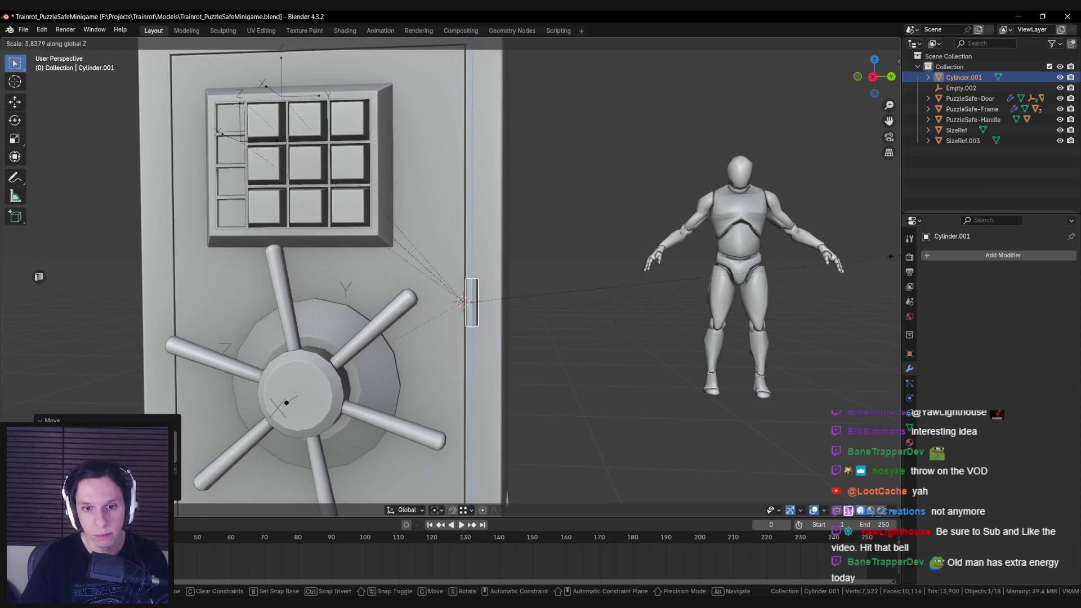
{"action": "left_click", "coordinate": [73, 243]}
{"action": "scroll", "coordinate": [417, 241], "scroll_direction": "down", "scroll_amount": 3}
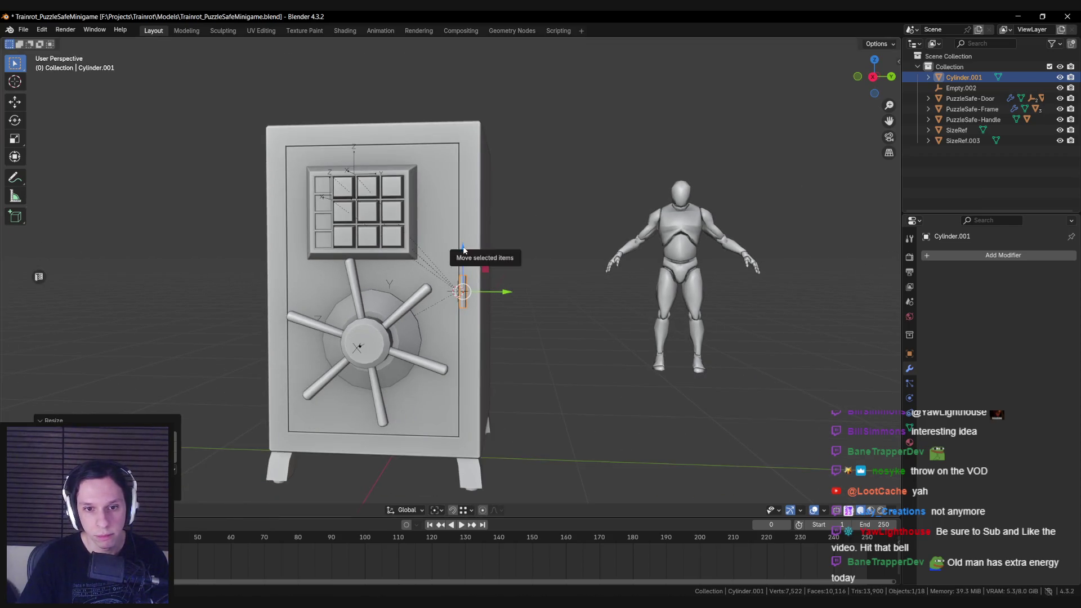
{"action": "key", "text": "Tab"}
{"action": "middle_click_drag", "start_coordinate": [466, 250], "coordinate": [490, 247]}
{"action": "key", "text": "s"}
{"action": "key", "text": "z"}
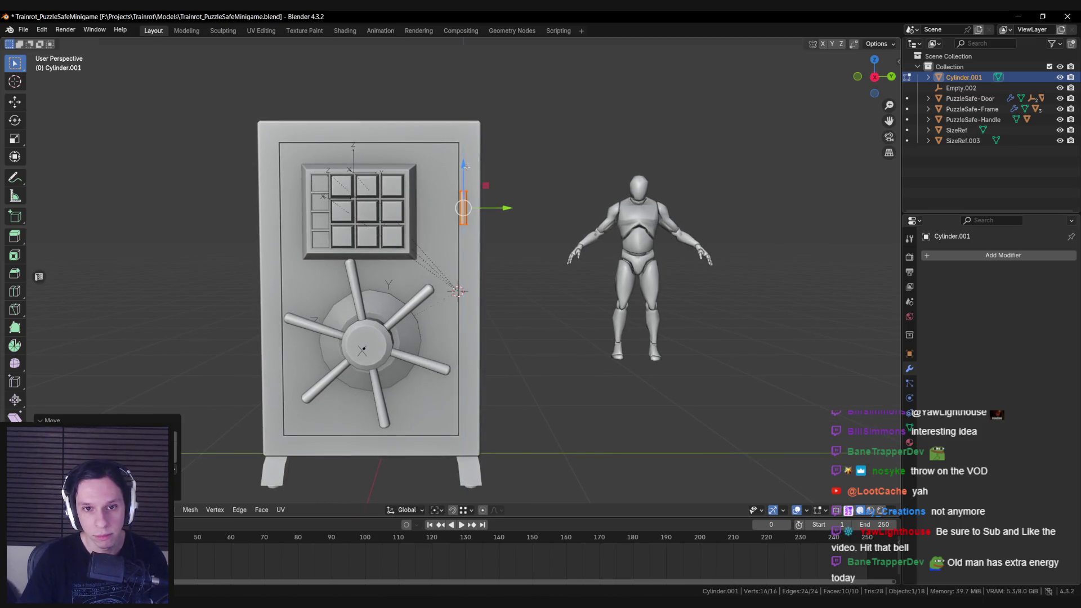
{"action": "left_click", "coordinate": [574, 189]}
Select the post's two side faces that face the safe door front.
{"action": "key", "text": "KP_Decimal"}
{"action": "mouse_move", "coordinate": [474, 169]}
{"action": "middle_mouse_down"}
{"action": "mouse_move", "coordinate": [463, 333]}
{"action": "mouse_move", "coordinate": [467, 265]}
{"action": "mouse_move", "coordinate": [501, 274]}
{"action": "mouse_move", "coordinate": [514, 257]}
{"action": "middle_mouse_up"}
{"action": "key", "text": "alt+a"}
{"action": "left_click", "coordinate": [468, 264]}
{"action": "left_click", "coordinate": [465, 271], "text": "shift"}
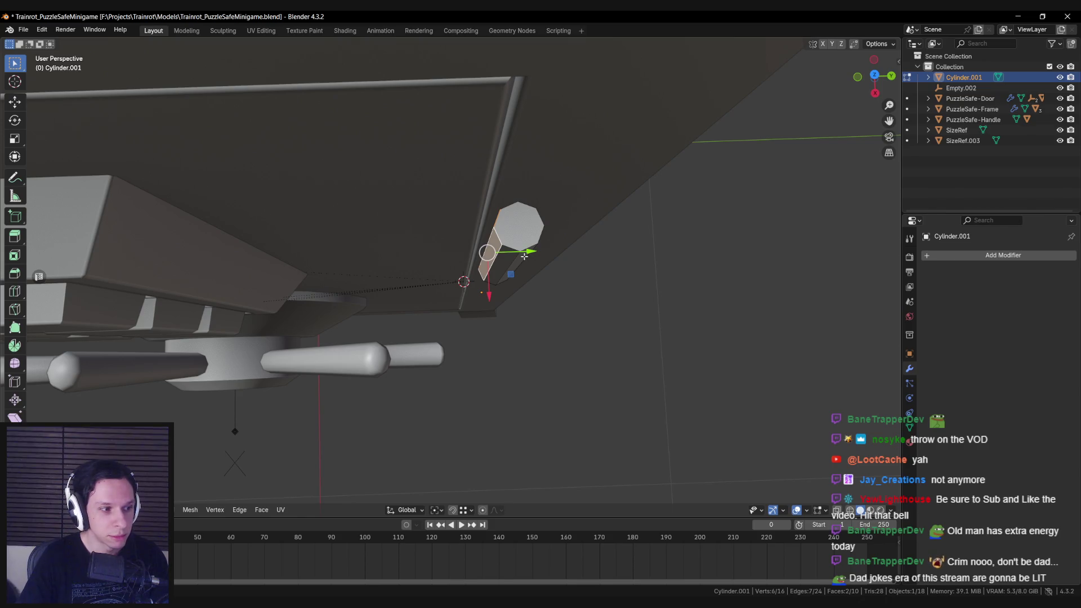
{"action": "key", "text": "alt+a"}
{"action": "mouse_move", "coordinate": [531, 254]}
{"action": "middle_mouse_down"}
{"action": "mouse_move", "coordinate": [504, 269]}
{"action": "mouse_move", "coordinate": [478, 239]}
{"action": "mouse_move", "coordinate": [503, 272]}
{"action": "mouse_move", "coordinate": [477, 310]}
{"action": "middle_mouse_up"}
{"action": "scroll", "coordinate": [492, 276], "scroll_direction": "up", "scroll_amount": 5}
{"action": "left_click", "coordinate": [440, 242]}
{"action": "left_click", "coordinate": [451, 242], "text": "shift"}
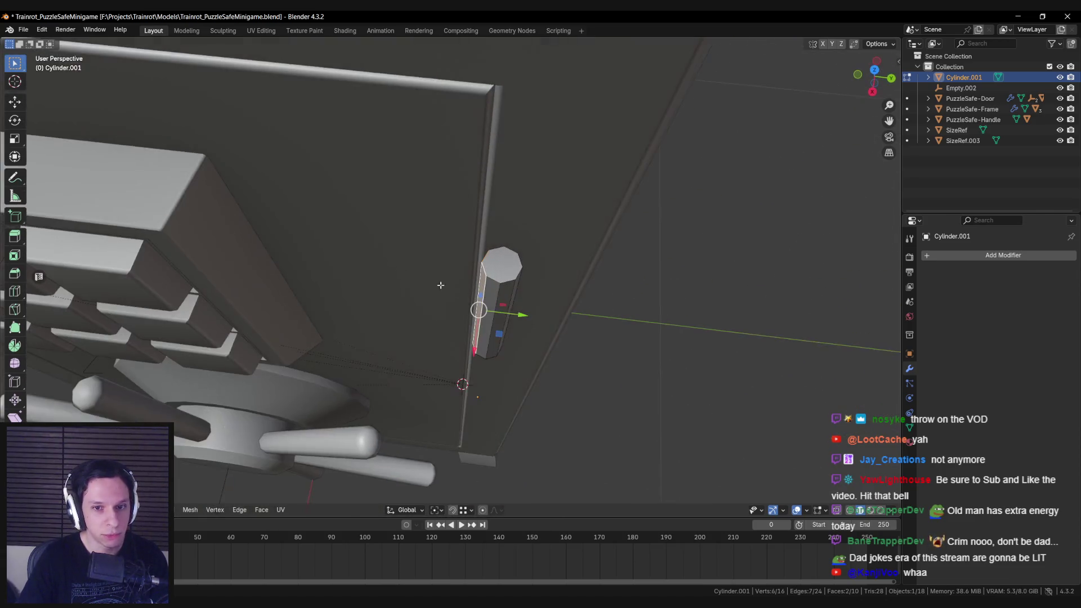
Extrude those faces, flatten them along Y, and extrude again into a hinge leaf.
{"action": "key", "text": "e"}
{"action": "key", "text": "s"}
{"action": "key", "text": "y"}
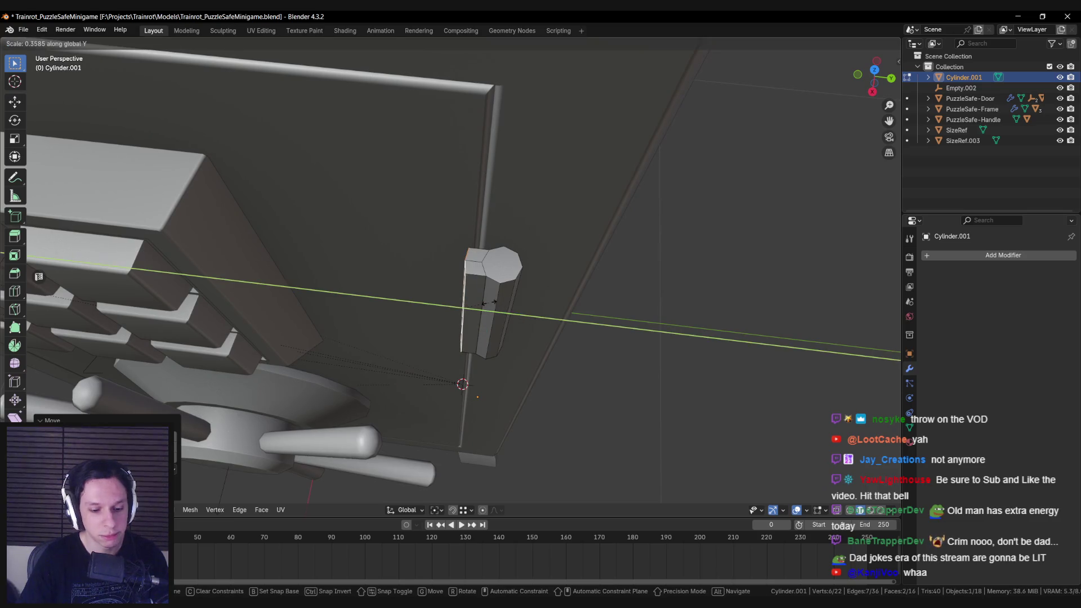
{"action": "left_click", "coordinate": [517, 313]}
{"action": "key", "text": "g"}
{"action": "middle_click_drag", "start_coordinate": [462, 307], "coordinate": [510, 303], "text": "alt"}
{"action": "left_click", "coordinate": [510, 303]}
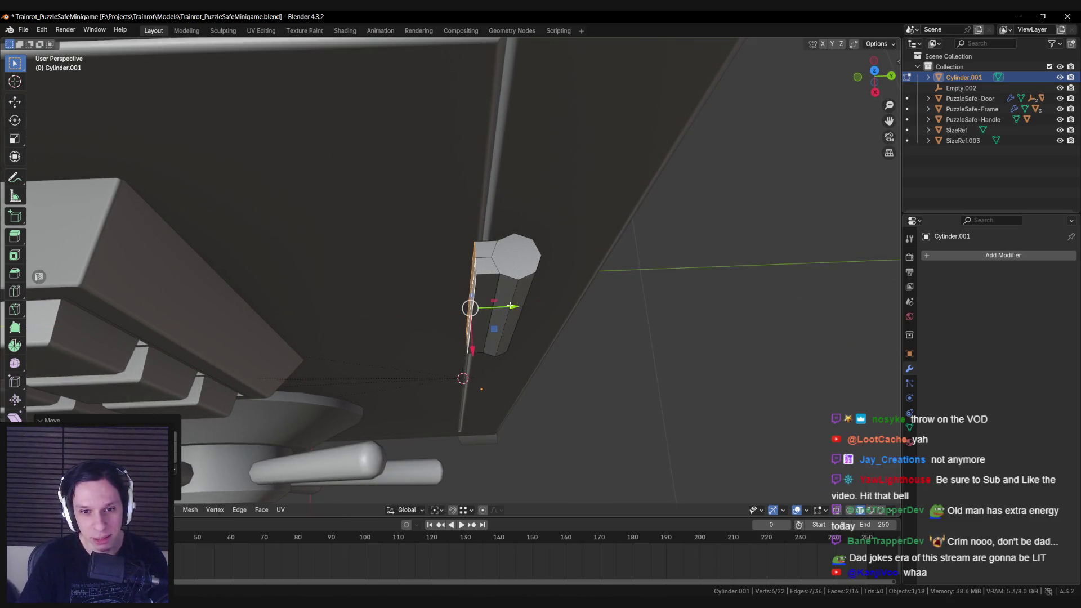
{"action": "key", "text": "e"}
{"action": "left_click", "coordinate": [422, 317]}
Shift the leaf's outer edge along X and delete the unwanted face.
{"action": "middle_click_drag", "start_coordinate": [421, 317], "coordinate": [450, 250]}
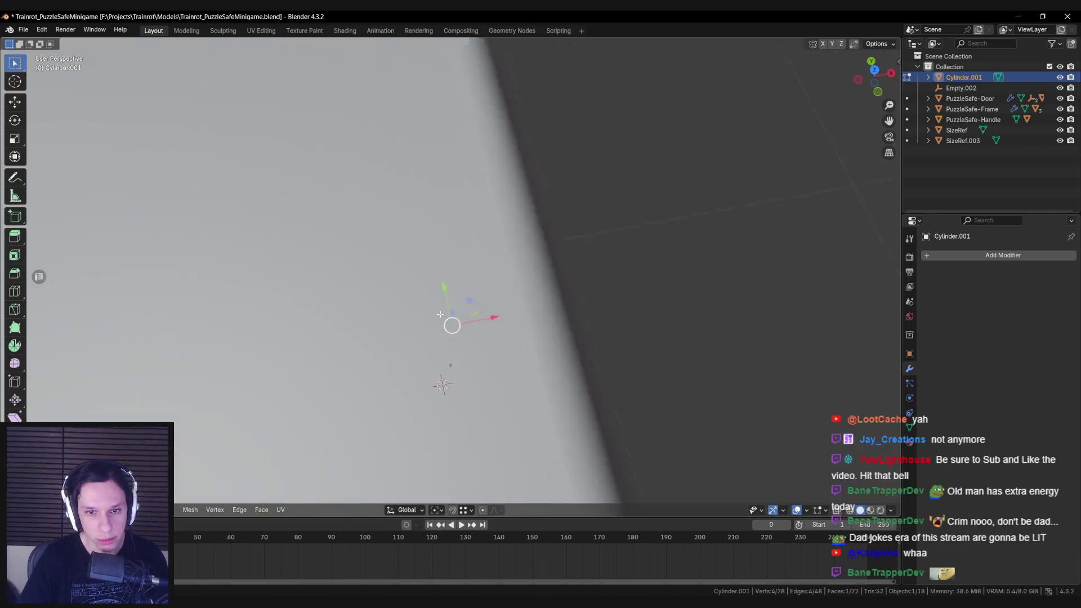
{"action": "left_click", "coordinate": [485, 323]}
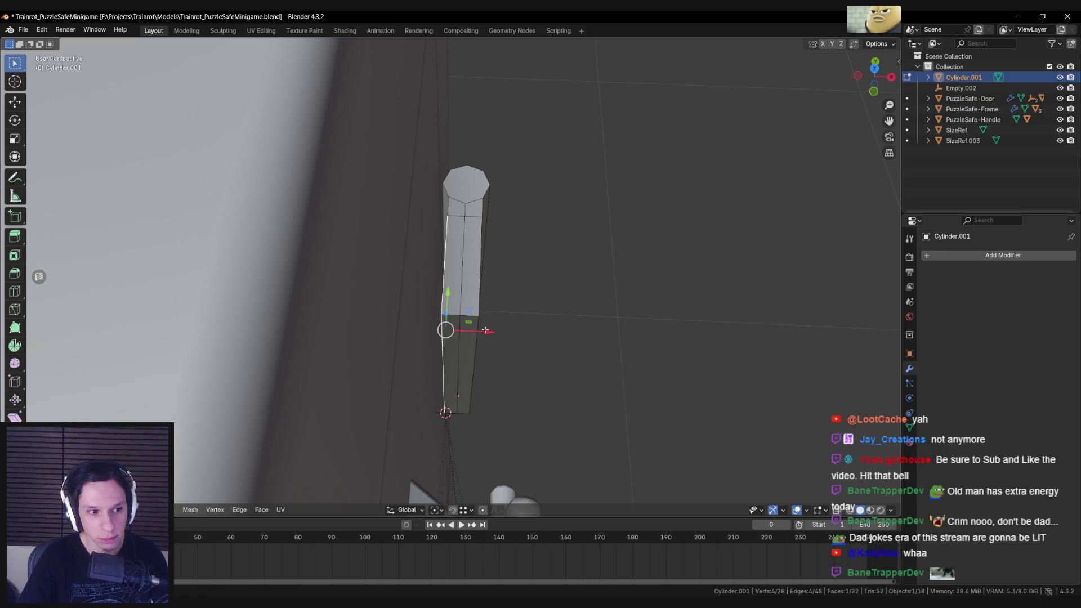
{"action": "key", "text": "g"}
{"action": "key", "text": "x"}
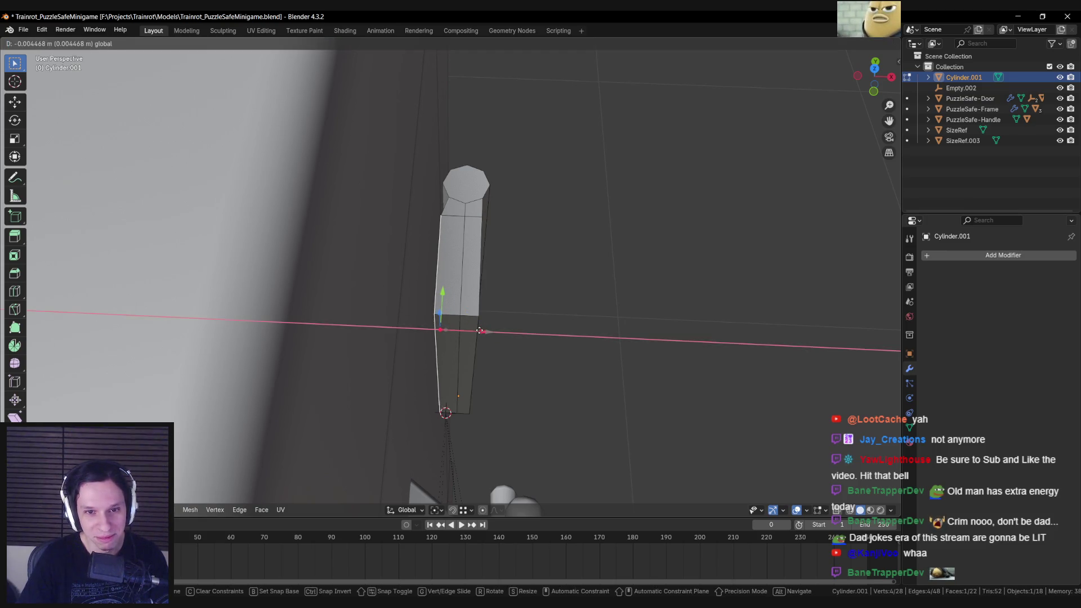
{"action": "left_click", "coordinate": [479, 330]}
{"action": "middle_click_drag", "start_coordinate": [479, 331], "coordinate": [466, 316]}
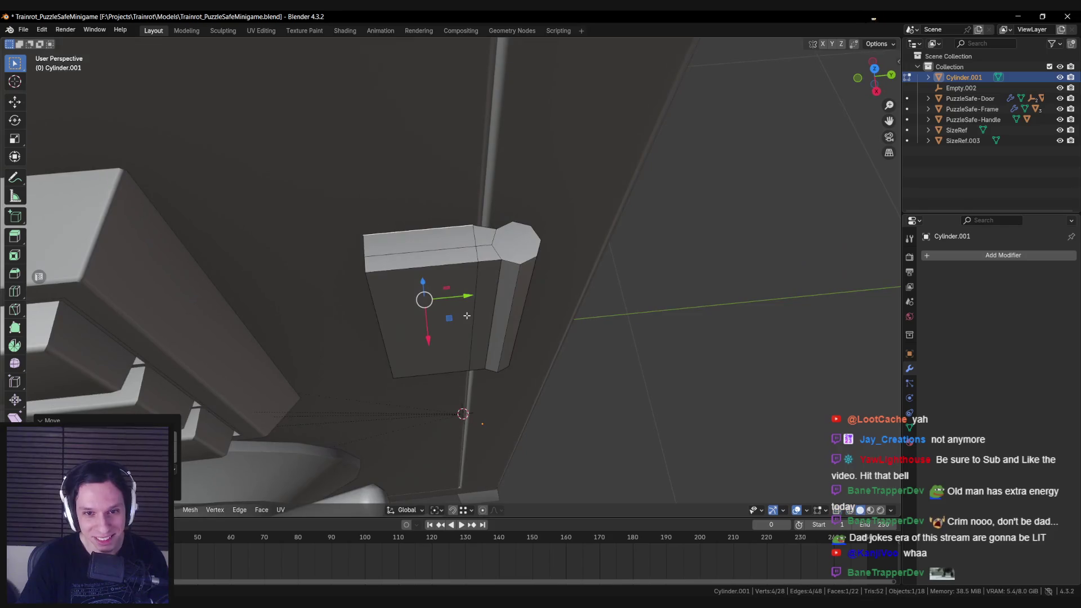
{"action": "key", "text": "x"}
{"action": "left_click", "coordinate": [455, 329]}
{"action": "key", "text": "KP_7"}
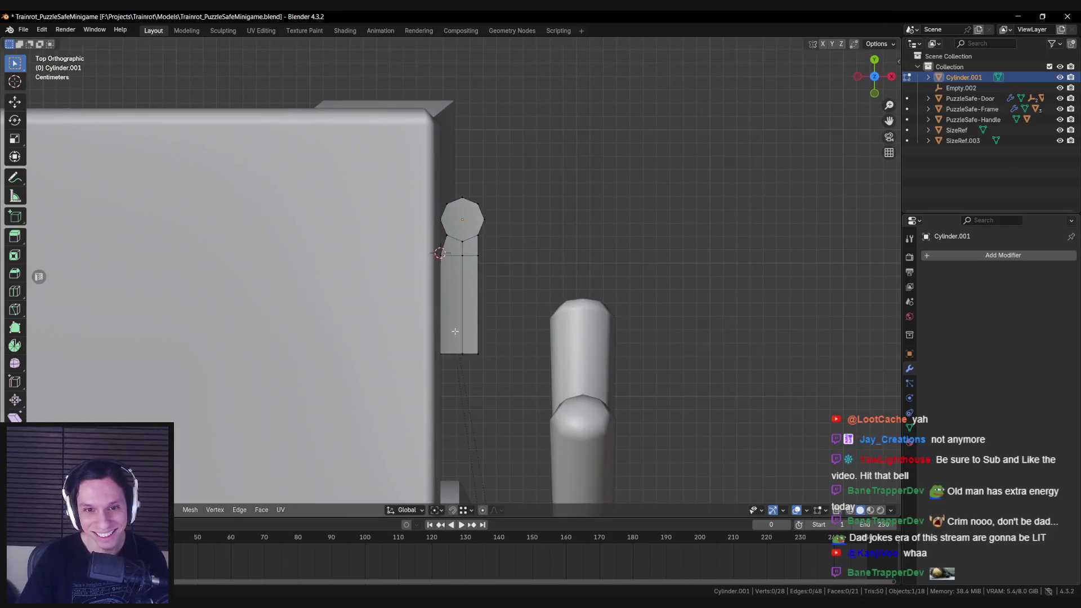
Box-select the hinge leaf's outer vertices in see-through display.
{"action": "key", "text": "a"}
{"action": "key", "text": "alt+z"}
{"action": "left_click_drag", "start_coordinate": [443, 254], "coordinate": [473, 265]}
{"action": "key", "text": "alt+z"}
{"action": "mouse_move", "coordinate": [451, 242]}
{"action": "middle_mouse_down"}
{"action": "mouse_move", "coordinate": [442, 228]}
{"action": "mouse_move", "coordinate": [510, 366]}
{"action": "mouse_move", "coordinate": [505, 331]}
{"action": "mouse_move", "coordinate": [450, 282]}
{"action": "mouse_move", "coordinate": [416, 284]}
{"action": "middle_mouse_up"}
{"action": "key", "text": "Tab"}
{"action": "scroll", "coordinate": [504, 330], "scroll_direction": "down", "scroll_amount": 5}
{"action": "scroll", "coordinate": [475, 292], "scroll_direction": "down", "scroll_amount": 3}
{"action": "key", "text": "alt+a"}
{"action": "scroll", "coordinate": [470, 326], "scroll_direction": "up", "scroll_amount": 3}
{"action": "scroll", "coordinate": [470, 326], "scroll_direction": "up", "scroll_amount": 2}
Chamfer the hinge leaf's two outer corner edges with a bevel.
{"action": "key", "text": "Tab"}
{"action": "scroll", "coordinate": [450, 282], "scroll_direction": "up", "scroll_amount": 5}
{"action": "key", "text": "alt+a"}
{"action": "left_click", "coordinate": [419, 287]}
{"action": "left_click", "coordinate": [423, 337]}
{"action": "middle_click_drag", "start_coordinate": [423, 337], "coordinate": [525, 381]}
{"action": "key", "text": "Tab"}
{"action": "key", "text": "Tab"}
{"action": "key", "text": "ctrl+b"}
{"action": "left_click", "coordinate": [569, 372]}
{"action": "key", "text": "alt+a"}
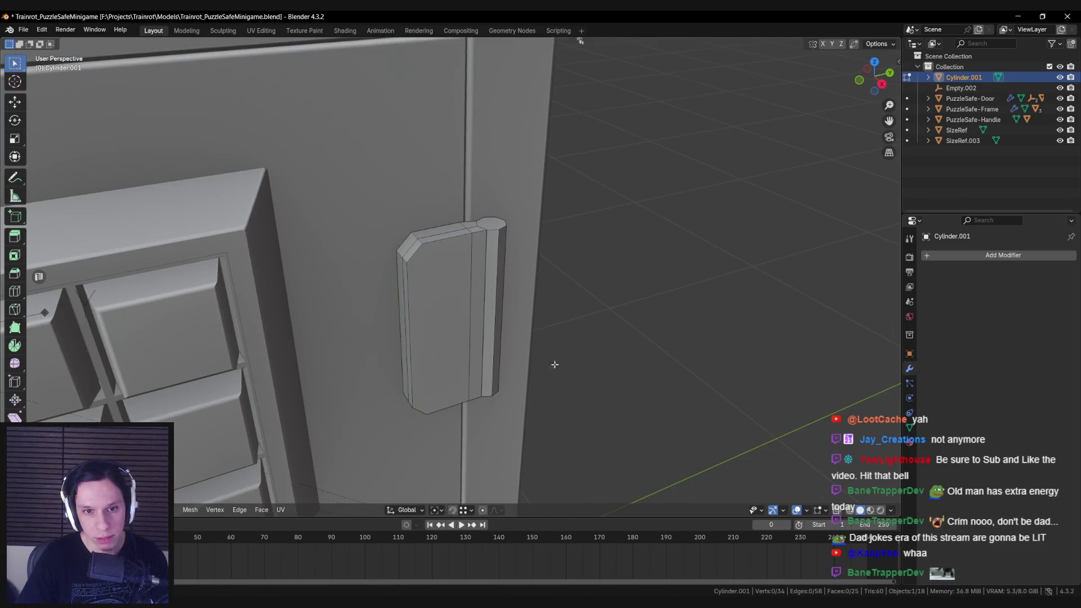
{"action": "key", "text": "Tab"}
Slide a side face of the hinge leaf sideways along X.
{"action": "scroll", "coordinate": [507, 338], "scroll_direction": "down", "scroll_amount": 5}
{"action": "mouse_move", "coordinate": [507, 338]}
{"action": "middle_mouse_down"}
{"action": "mouse_move", "coordinate": [428, 323]}
{"action": "mouse_move", "coordinate": [465, 382]}
{"action": "mouse_move", "coordinate": [486, 362]}
{"action": "middle_mouse_up"}
{"action": "scroll", "coordinate": [428, 323], "scroll_direction": "down", "scroll_amount": 4}
{"action": "scroll", "coordinate": [451, 370], "scroll_direction": "up", "scroll_amount": 4}
{"action": "key", "text": "alt+a"}
{"action": "scroll", "coordinate": [449, 330], "scroll_direction": "up", "scroll_amount": 5}
{"action": "left_click", "coordinate": [449, 331]}
{"action": "key", "text": "Tab"}
{"action": "left_click", "coordinate": [483, 366]}
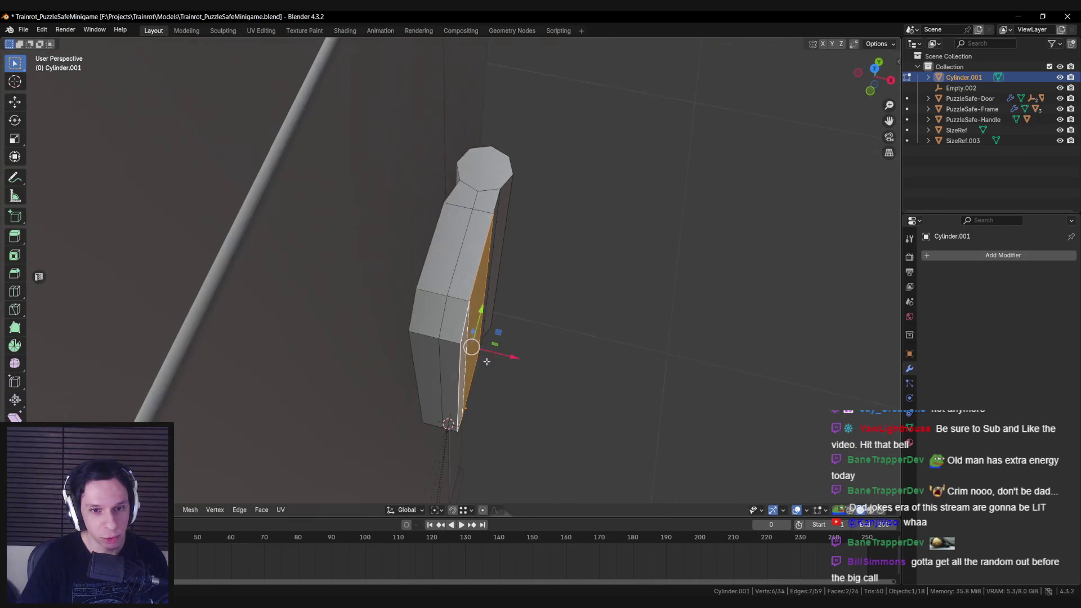
{"action": "left_click_drag", "start_coordinate": [509, 359], "coordinate": [495, 355]}
Extrude the barrel's top and bottom caps and scale them along Z to lengthen it.
{"action": "mouse_move", "coordinate": [496, 354]}
{"action": "middle_mouse_down"}
{"action": "mouse_move", "coordinate": [426, 326]}
{"action": "mouse_move", "coordinate": [457, 342]}
{"action": "mouse_move", "coordinate": [506, 270]}
{"action": "mouse_move", "coordinate": [507, 227]}
{"action": "middle_mouse_up"}
{"action": "scroll", "coordinate": [400, 343], "scroll_direction": "down", "scroll_amount": 6}
{"action": "scroll", "coordinate": [445, 338], "scroll_direction": "up", "scroll_amount": 4}
{"action": "left_click", "coordinate": [532, 256]}
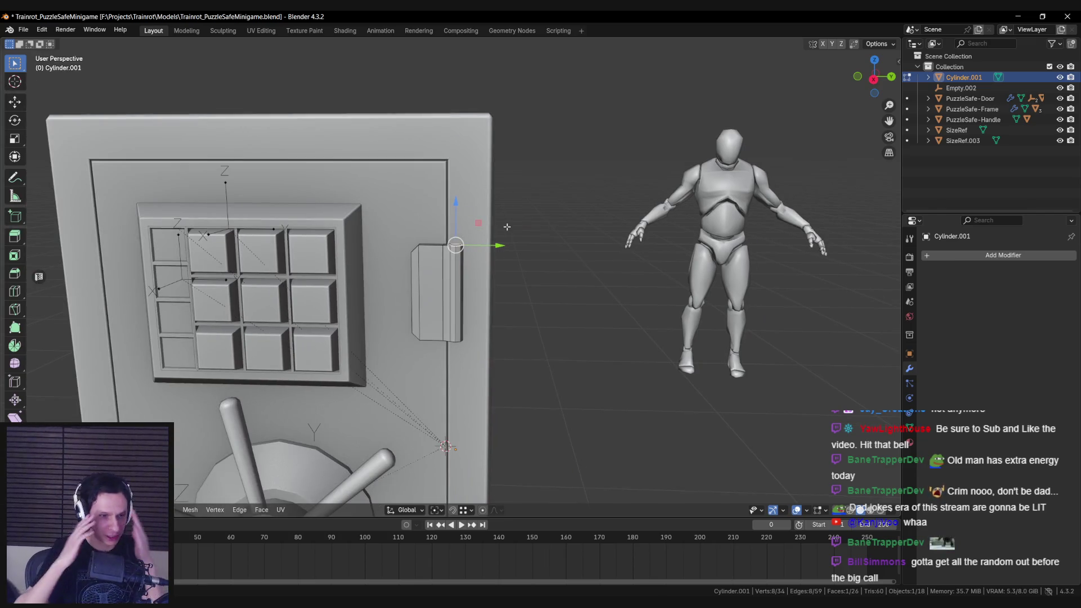
{"action": "scroll", "coordinate": [497, 232], "scroll_direction": "up", "scroll_amount": 3}
{"action": "mouse_move", "coordinate": [488, 236]}
{"action": "middle_mouse_down"}
{"action": "mouse_move", "coordinate": [492, 322]}
{"action": "mouse_move", "coordinate": [479, 304]}
{"action": "mouse_move", "coordinate": [619, 327]}
{"action": "mouse_move", "coordinate": [619, 398]}
{"action": "mouse_move", "coordinate": [611, 341]}
{"action": "mouse_move", "coordinate": [623, 339]}
{"action": "middle_mouse_up"}
{"action": "scroll", "coordinate": [492, 323], "scroll_direction": "down", "scroll_amount": 2}
{"action": "left_click", "coordinate": [457, 333], "text": "shift"}
{"action": "key", "text": "e"}
{"action": "key", "text": "Escape"}
{"action": "key", "text": "s"}
{"action": "key", "text": "z"}
{"action": "left_click", "coordinate": [644, 329]}
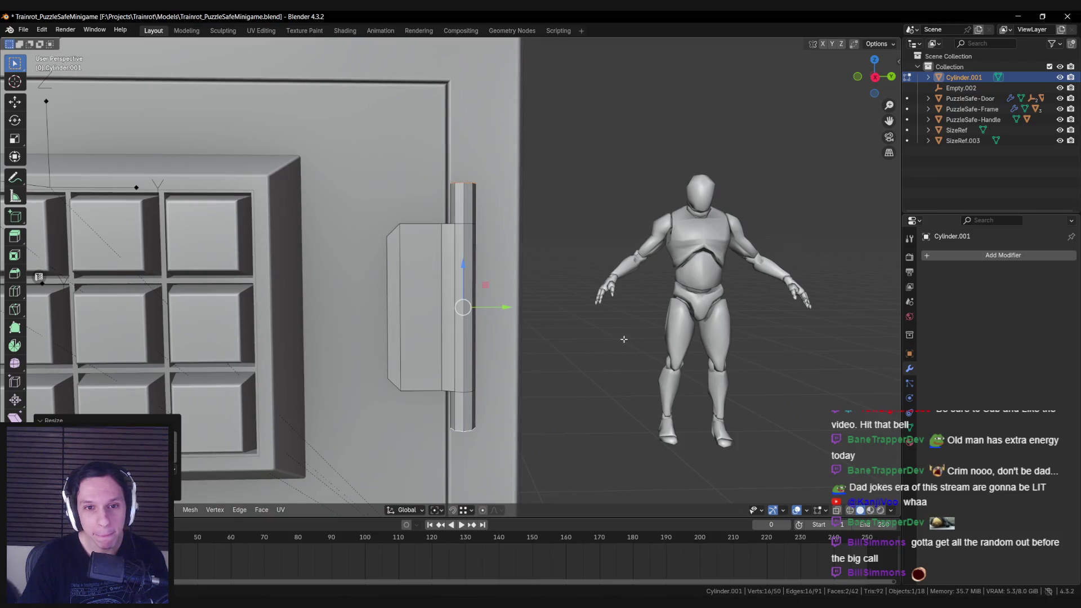
From top view, move the octagonal barrel faces along Y.
{"action": "key", "text": "KP_7"}
{"action": "key", "text": "alt+a"}
{"action": "key", "text": "shift+z"}
{"action": "left_click_drag", "start_coordinate": [357, 217], "coordinate": [475, 268]}
{"action": "key", "text": "shift+z"}
{"action": "key", "text": "g"}
{"action": "key", "text": "y"}
{"action": "left_click", "coordinate": [414, 204]}
Separate the barrel's top segment into Cylinder.003 and isolate it in local view.
{"action": "middle_click_drag", "start_coordinate": [415, 203], "coordinate": [394, 237]}
{"action": "key", "text": "alt+a"}
{"action": "mouse_move", "coordinate": [432, 225]}
{"action": "middle_mouse_down"}
{"action": "mouse_move", "coordinate": [447, 436]}
{"action": "mouse_move", "coordinate": [441, 176]}
{"action": "mouse_move", "coordinate": [444, 259]}
{"action": "mouse_move", "coordinate": [429, 308]}
{"action": "mouse_move", "coordinate": [588, 162]}
{"action": "mouse_move", "coordinate": [523, 255]}
{"action": "mouse_move", "coordinate": [454, 233]}
{"action": "middle_mouse_up"}
{"action": "left_click", "coordinate": [459, 206], "text": "alt"}
{"action": "left_click", "coordinate": [590, 267]}
{"action": "key", "text": "KP_Divide"}
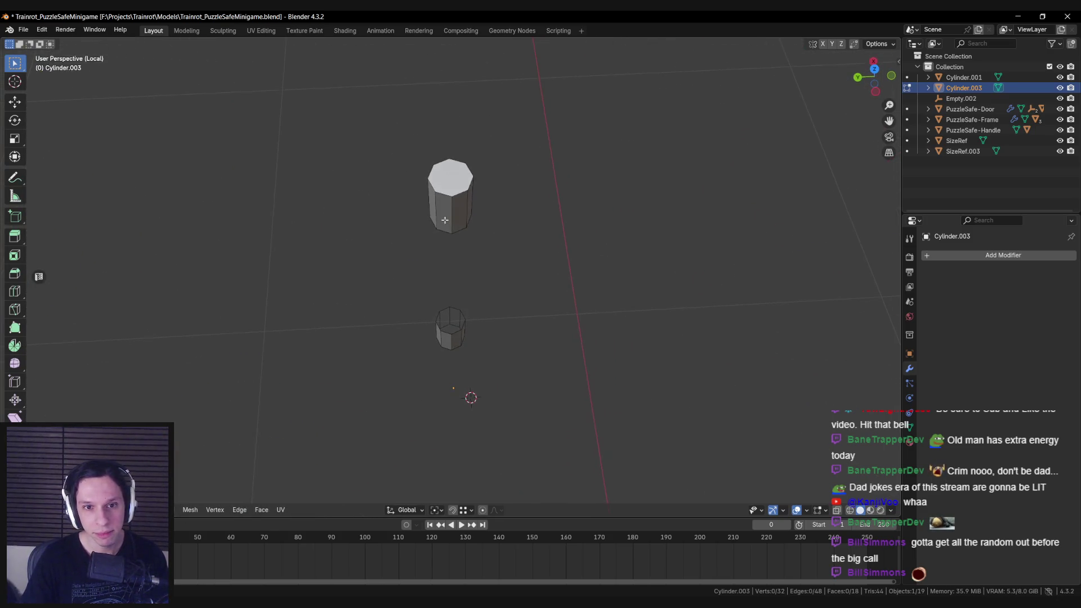
In top view, move the left-side vertices along X and Y to flatten that side.
{"action": "key", "text": "KP_7"}
{"action": "scroll", "coordinate": [430, 294], "scroll_direction": "up", "scroll_amount": 3}
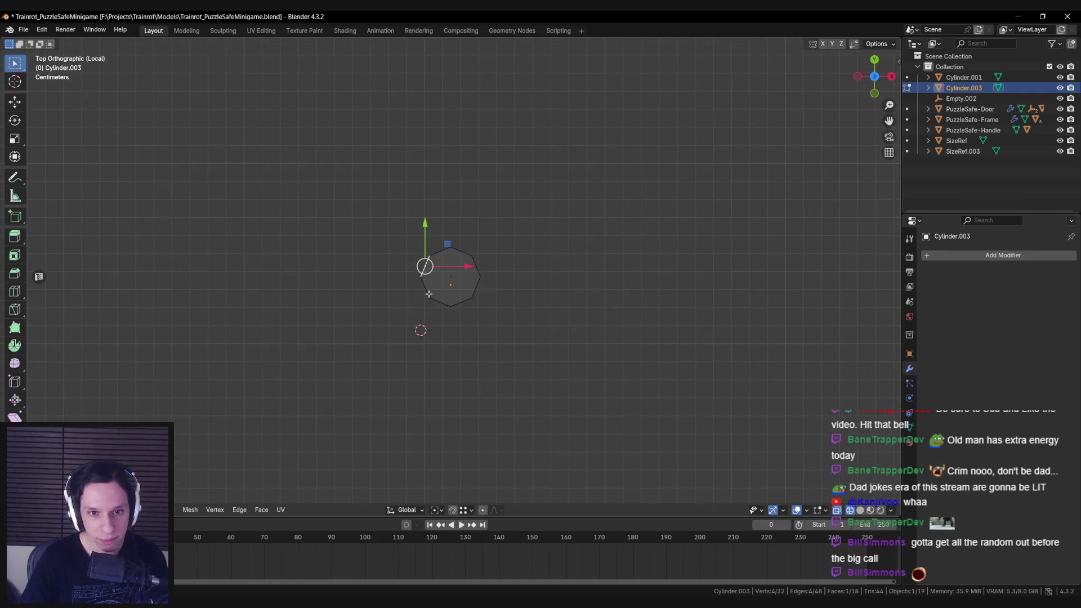
{"action": "key", "text": "b"}
{"action": "left_click_drag", "start_coordinate": [428, 257], "coordinate": [431, 291]}
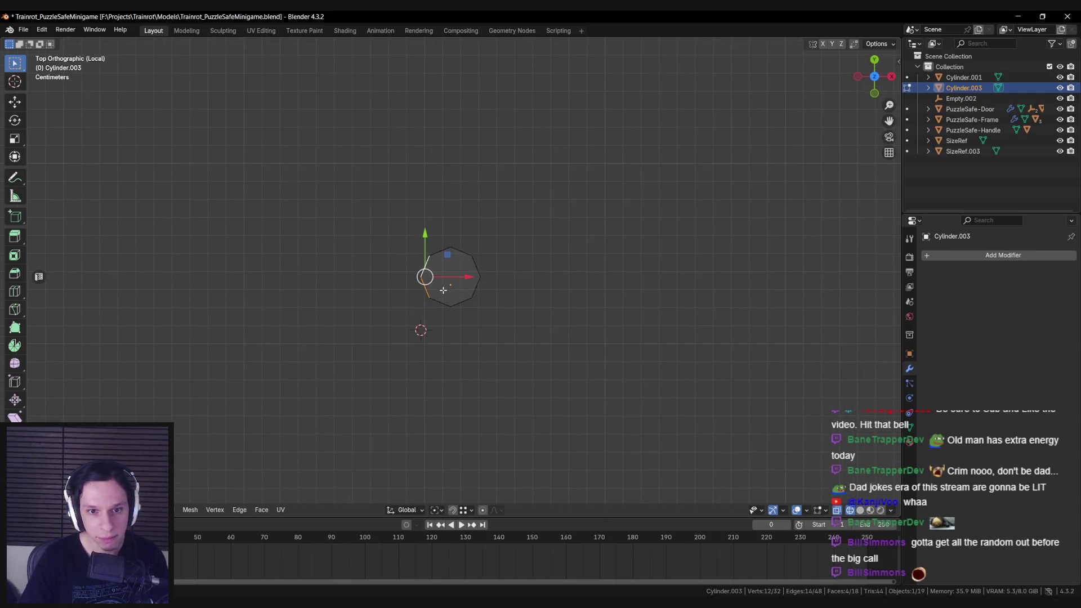
{"action": "key", "text": "b"}
{"action": "left_click_drag", "start_coordinate": [433, 246], "coordinate": [444, 268]}
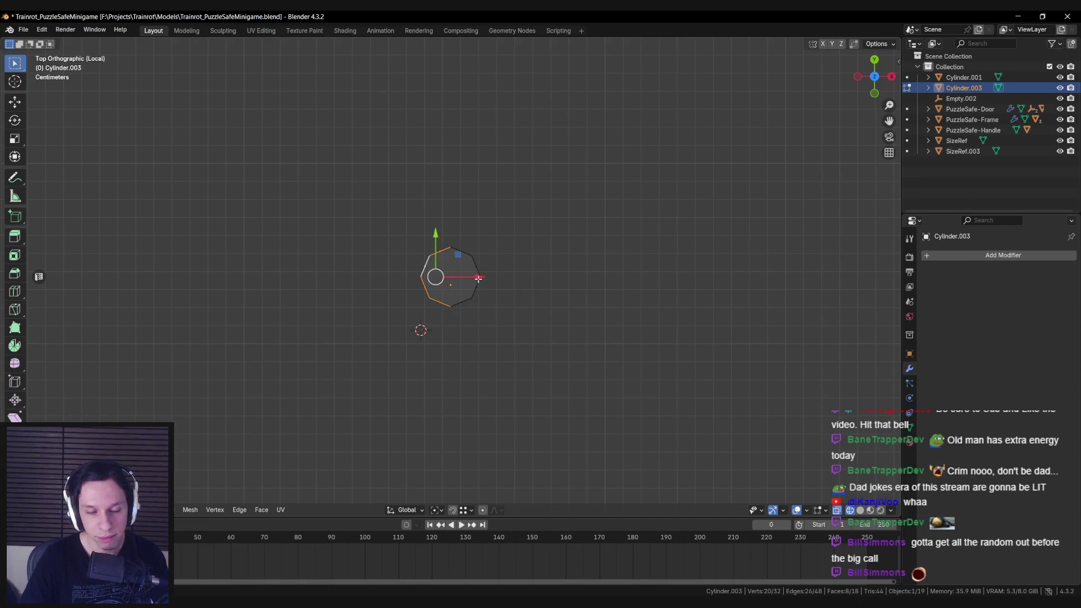
{"action": "scroll", "coordinate": [417, 267], "scroll_direction": "up", "scroll_amount": 2}
{"action": "mouse_move", "coordinate": [437, 225]}
{"action": "left_mouse_down"}
{"action": "mouse_move", "coordinate": [417, 241]}
{"action": "mouse_move", "coordinate": [424, 234]}
{"action": "mouse_move", "coordinate": [415, 277]}
{"action": "mouse_move", "coordinate": [411, 248]}
{"action": "mouse_move", "coordinate": [442, 236]}
{"action": "left_mouse_up"}
{"action": "key", "text": "alt+a"}
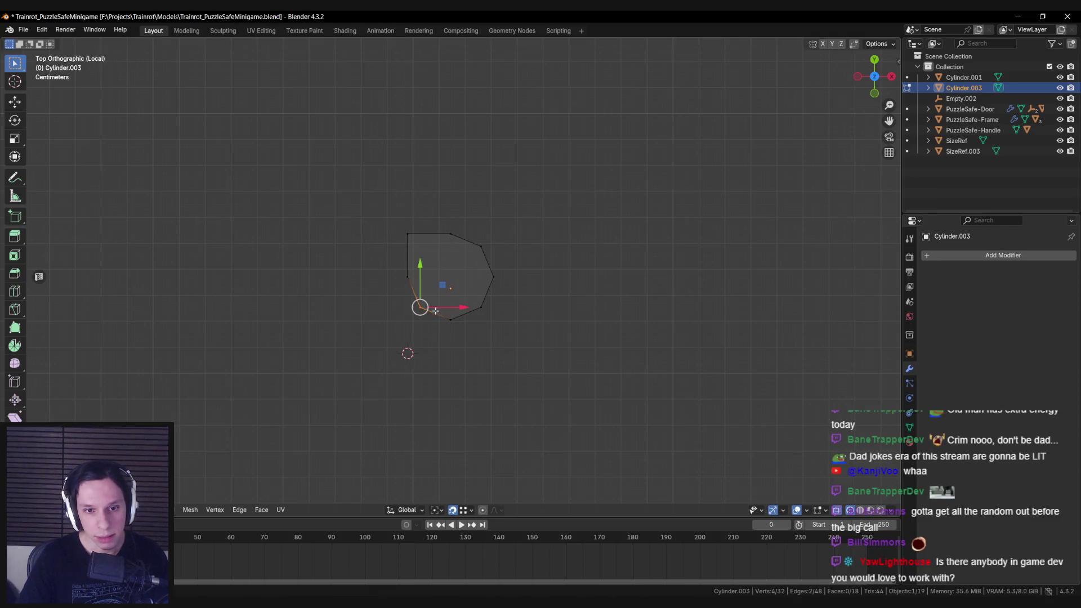
{"action": "key", "text": "g"}
{"action": "key", "text": "x"}
{"action": "key", "text": "y"}
{"action": "key", "text": "Return"}
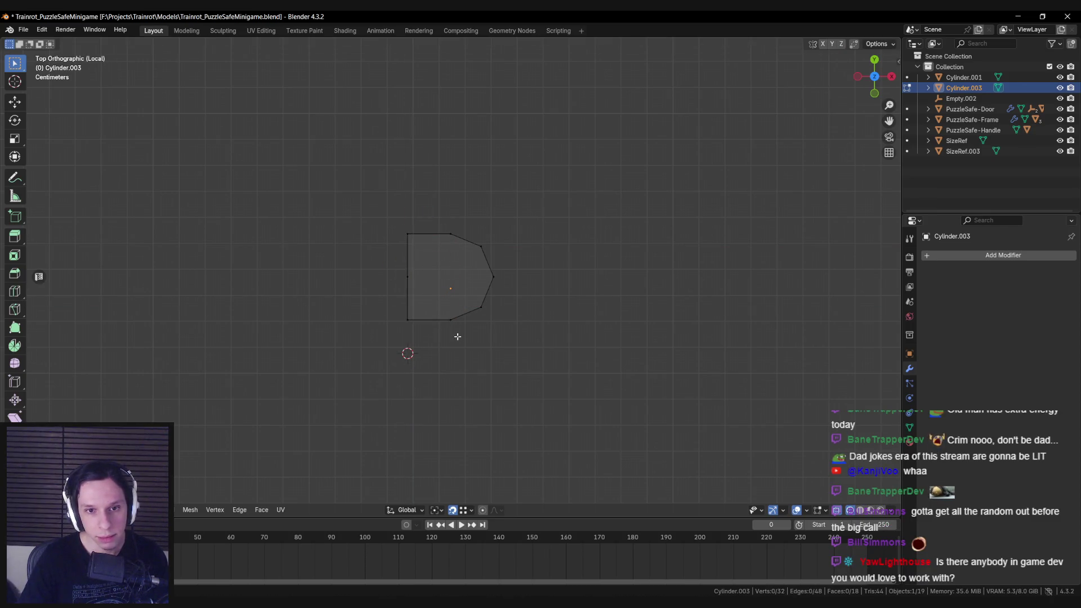
Exit local view and return to a front view of the whole safe.
{"action": "key", "text": "Tab"}
{"action": "mouse_move", "coordinate": [475, 370]}
{"action": "middle_mouse_down"}
{"action": "mouse_move", "coordinate": [411, 314]}
{"action": "mouse_move", "coordinate": [449, 326]}
{"action": "mouse_move", "coordinate": [435, 309]}
{"action": "mouse_move", "coordinate": [462, 256]}
{"action": "middle_mouse_up"}
{"action": "key", "text": "KP_Divide"}
{"action": "key", "text": "alt+a"}
{"action": "scroll", "coordinate": [462, 256], "scroll_direction": "down", "scroll_amount": 5}
{"action": "middle_click_drag", "start_coordinate": [463, 294], "coordinate": [446, 340]}
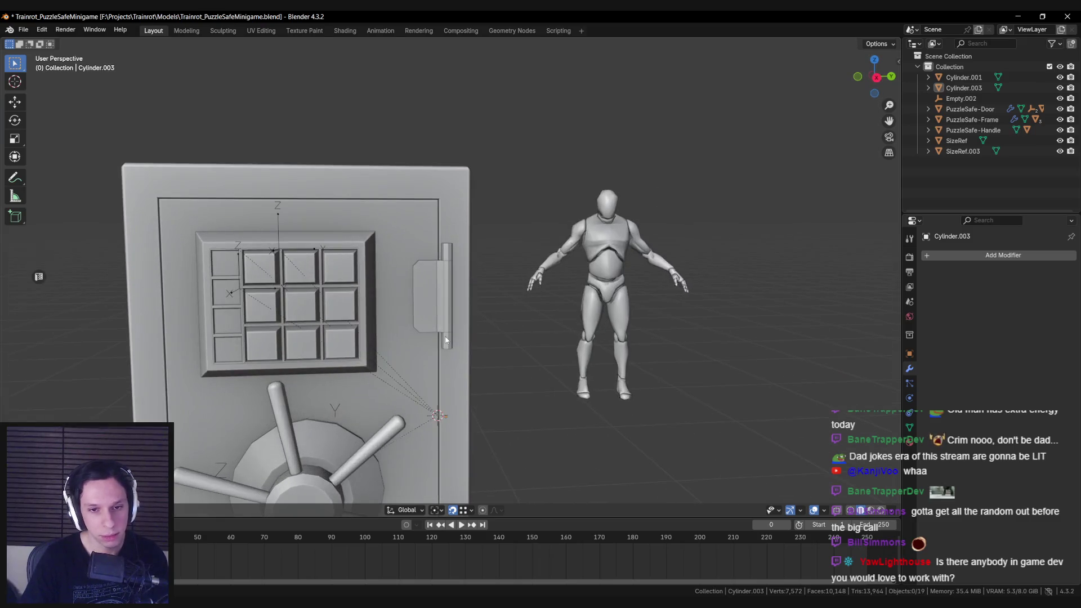
Select the hinge pin rod Cylinder.003 and enter Edit Mode.
{"action": "scroll", "coordinate": [448, 346], "scroll_direction": "down", "scroll_amount": 5}
{"action": "left_click", "coordinate": [445, 371]}
{"action": "key", "text": "alt+a"}
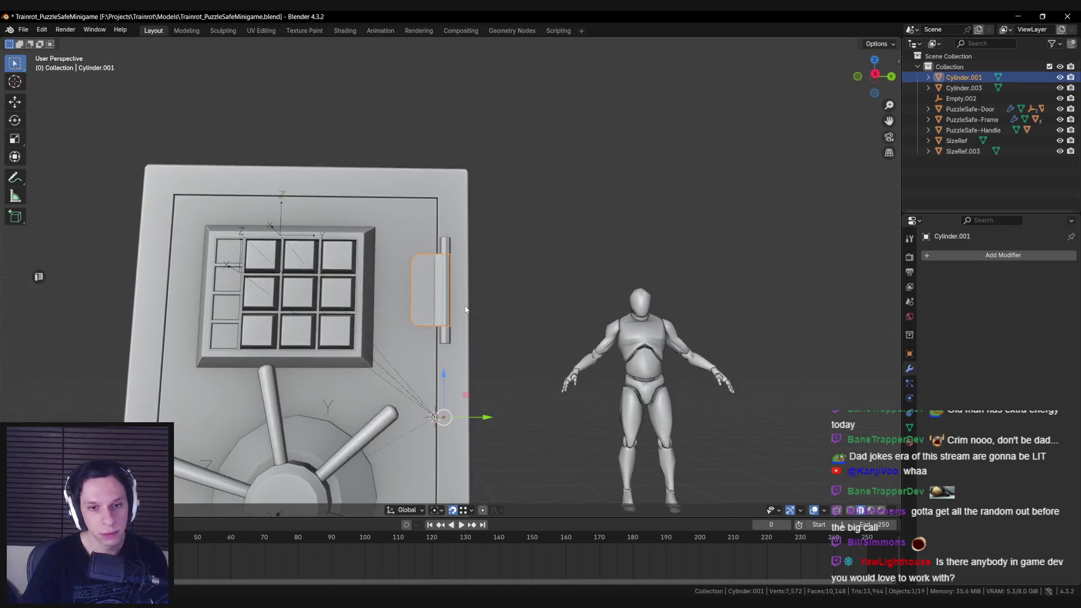
{"action": "scroll", "coordinate": [468, 310], "scroll_direction": "up", "scroll_amount": 2}
{"action": "scroll", "coordinate": [468, 311], "scroll_direction": "down", "scroll_amount": 2}
{"action": "scroll", "coordinate": [468, 306], "scroll_direction": "up", "scroll_amount": 4}
{"action": "left_click", "coordinate": [441, 295]}
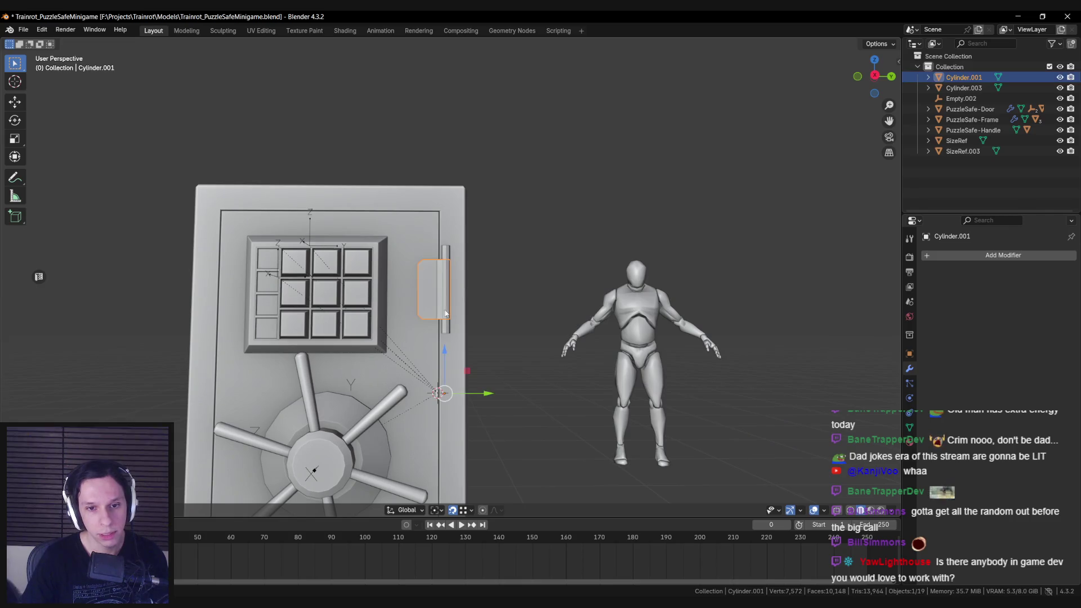
{"action": "scroll", "coordinate": [444, 341], "scroll_direction": "up", "scroll_amount": 1}
{"action": "left_click", "coordinate": [444, 342]}
{"action": "scroll", "coordinate": [449, 282], "scroll_direction": "up", "scroll_amount": 3}
{"action": "key", "text": "Tab"}
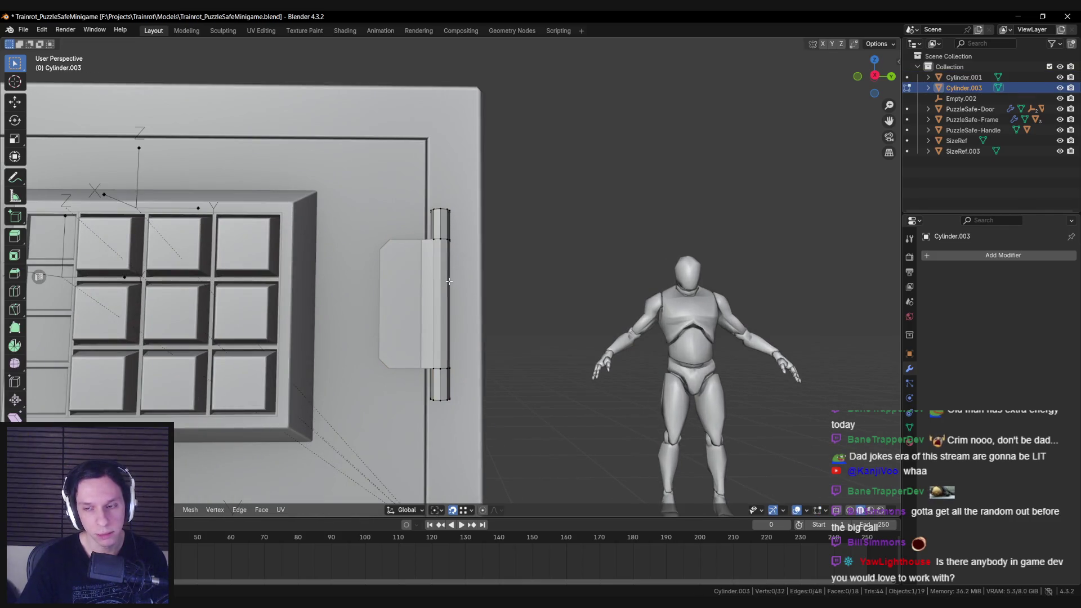
Scale the rod's top and bottom vertex rings slightly along Z.
{"action": "key", "text": "KP_3"}
{"action": "key", "text": "shift+z"}
{"action": "key", "text": "a"}
{"action": "left_click_drag", "start_coordinate": [426, 200], "coordinate": [462, 253]}
{"action": "left_click_drag", "start_coordinate": [417, 352], "coordinate": [467, 402], "text": "shift"}
{"action": "key", "text": "shift+z"}
{"action": "key", "text": "s"}
{"action": "key", "text": "z"}
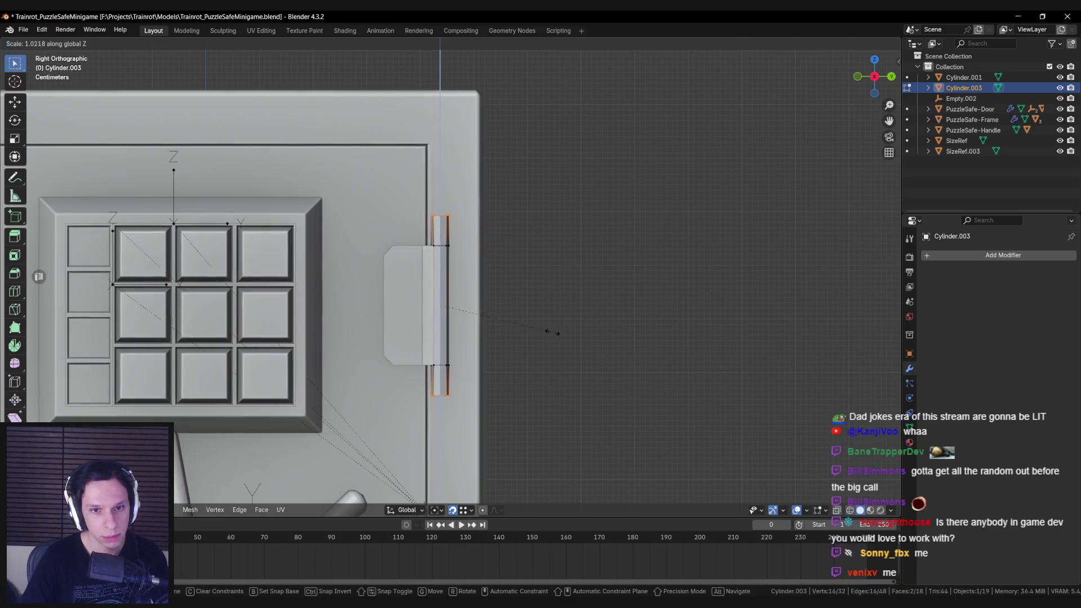
{"action": "left_click", "coordinate": [559, 332]}
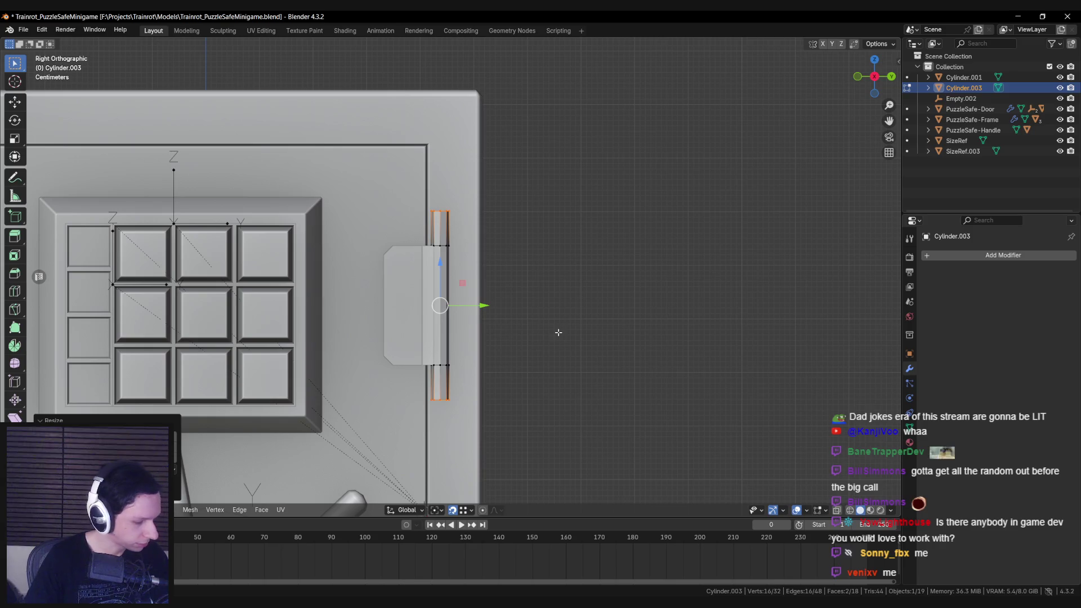
Save the blend file and isolate the rod in local view.
{"action": "scroll", "coordinate": [504, 251], "scroll_direction": "up", "scroll_amount": 2}
{"action": "scroll", "coordinate": [505, 251], "scroll_direction": "down", "scroll_amount": 2}
{"action": "middle_click_drag", "start_coordinate": [505, 251], "coordinate": [513, 267], "text": "shift"}
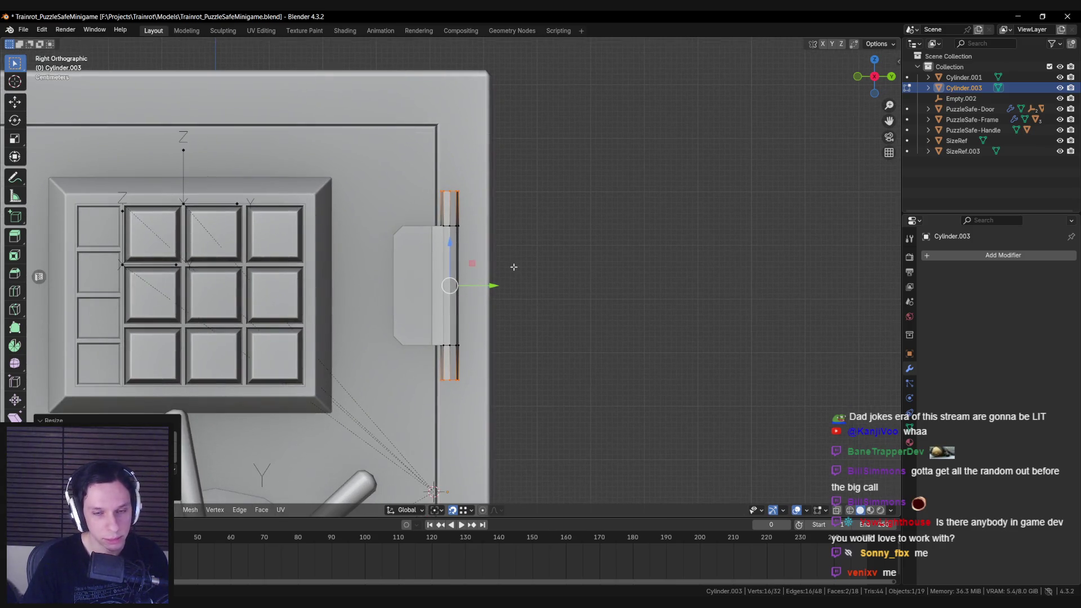
{"action": "key", "text": "ctrl+s"}
{"action": "scroll", "coordinate": [509, 269], "scroll_direction": "up", "scroll_amount": 3}
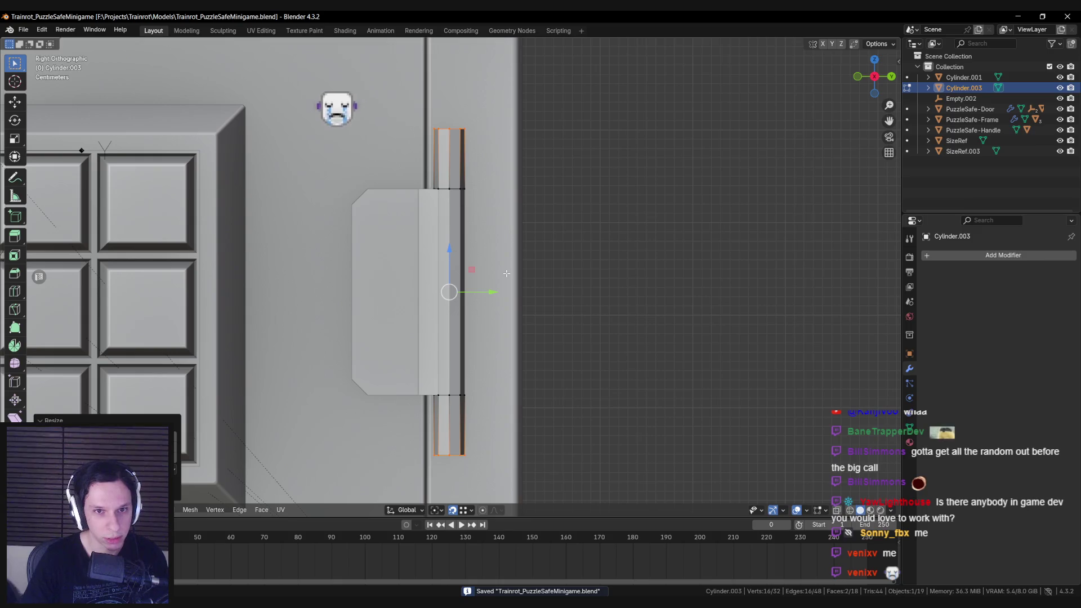
{"action": "middle_click_drag", "start_coordinate": [507, 274], "coordinate": [479, 292]}
{"action": "key", "text": "KP_Divide"}
{"action": "key", "text": "alt+a"}
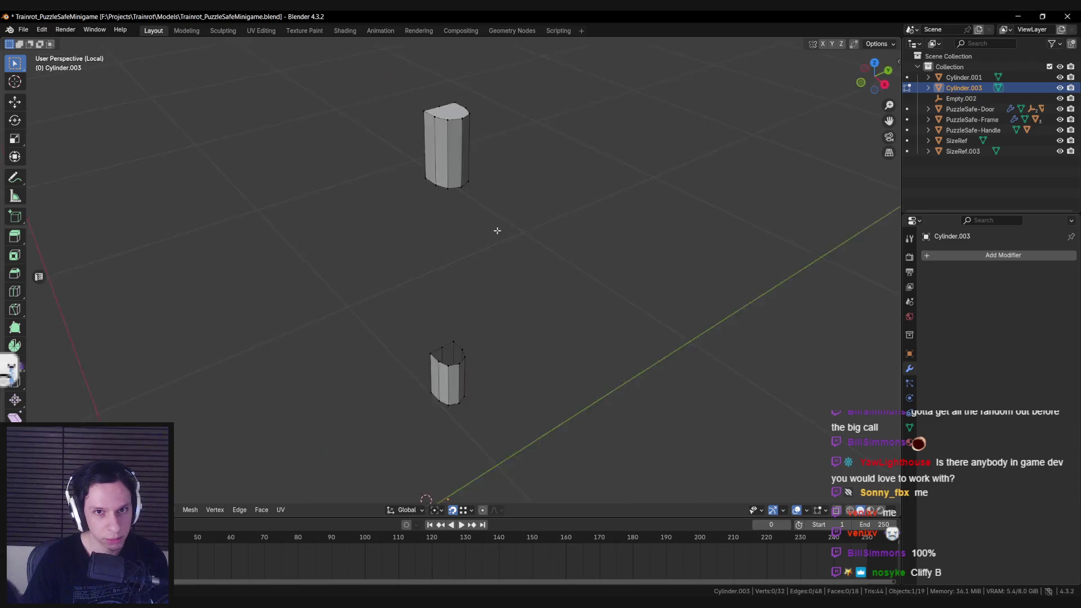
Delete the hinge pin's linked bottom faces.
{"action": "key", "text": "l"}
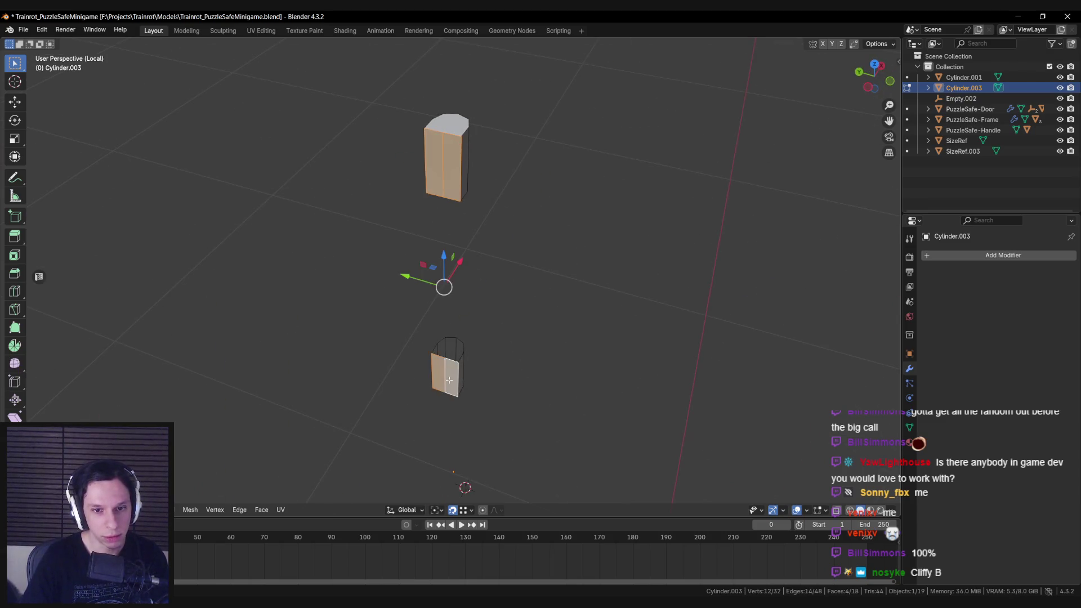
{"action": "scroll", "coordinate": [448, 380], "scroll_direction": "down", "scroll_amount": 3}
{"action": "key", "text": "x"}
{"action": "left_click", "coordinate": [445, 348]}
Connect two vertices across the rod's cap with a J cut.
{"action": "mouse_move", "coordinate": [443, 292]}
{"action": "middle_mouse_down"}
{"action": "mouse_move", "coordinate": [434, 217]}
{"action": "mouse_move", "coordinate": [442, 273]}
{"action": "mouse_move", "coordinate": [473, 295]}
{"action": "middle_mouse_up"}
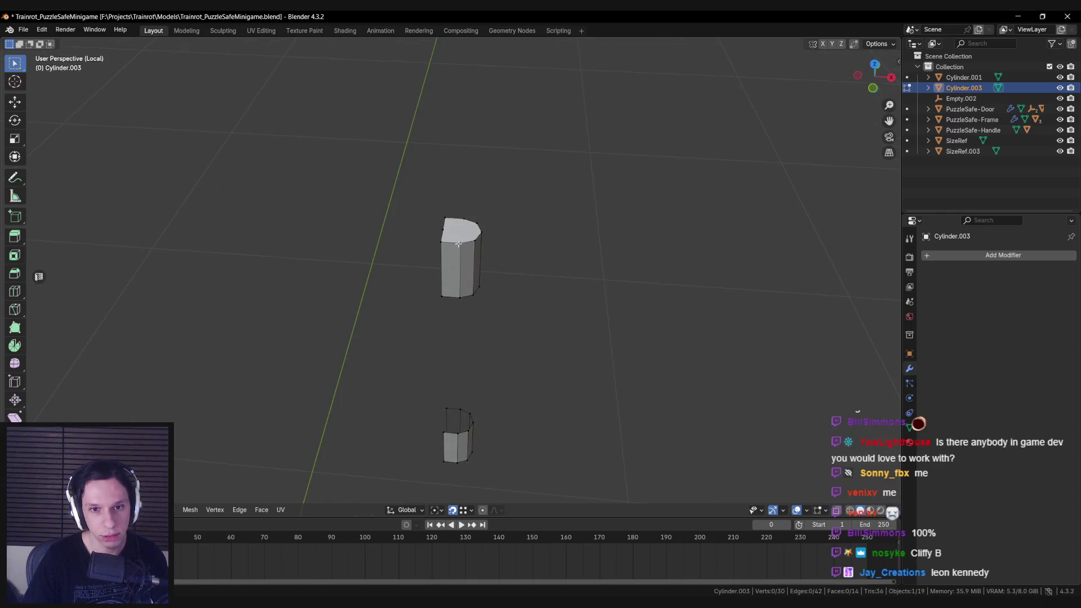
{"action": "middle_click_drag", "start_coordinate": [464, 211], "coordinate": [473, 257]}
{"action": "left_click", "coordinate": [466, 288]}
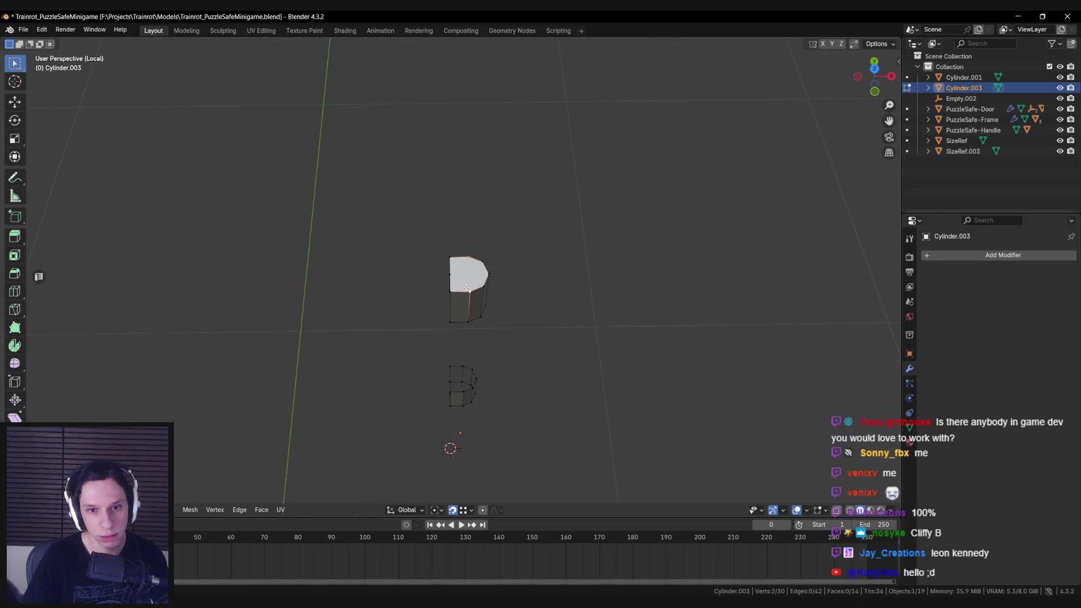
{"action": "middle_click_drag", "start_coordinate": [459, 394], "coordinate": [452, 257]}
{"action": "left_click", "coordinate": [469, 328], "text": "shift"}
{"action": "key", "text": "j"}
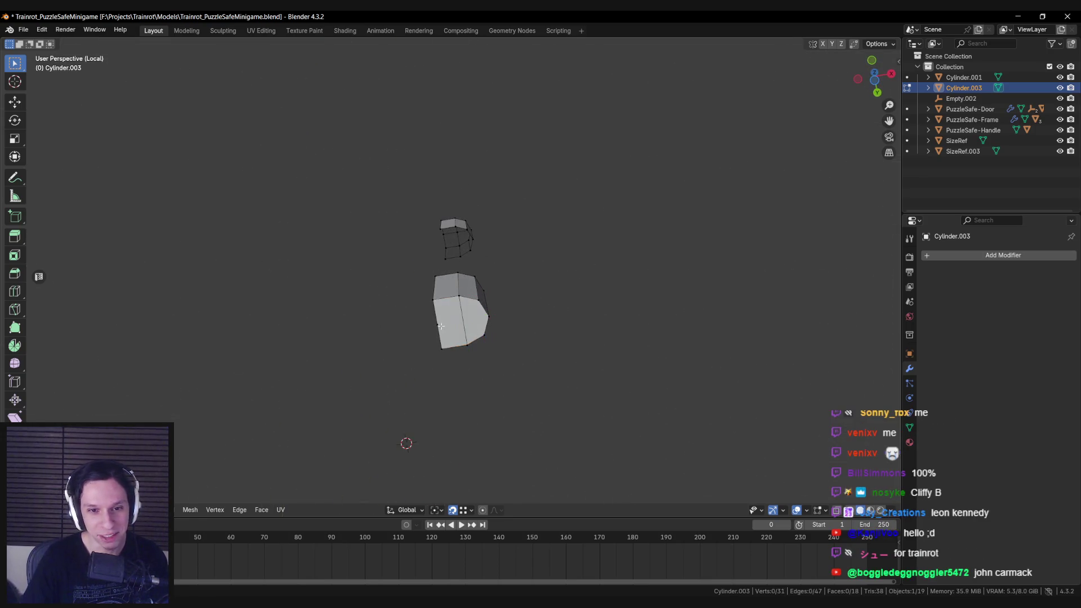
{"action": "key", "text": "j"}
{"action": "middle_click_drag", "start_coordinate": [476, 319], "coordinate": [445, 332]}
Leave local view and save the file.
{"action": "key", "text": "KP_Divide"}
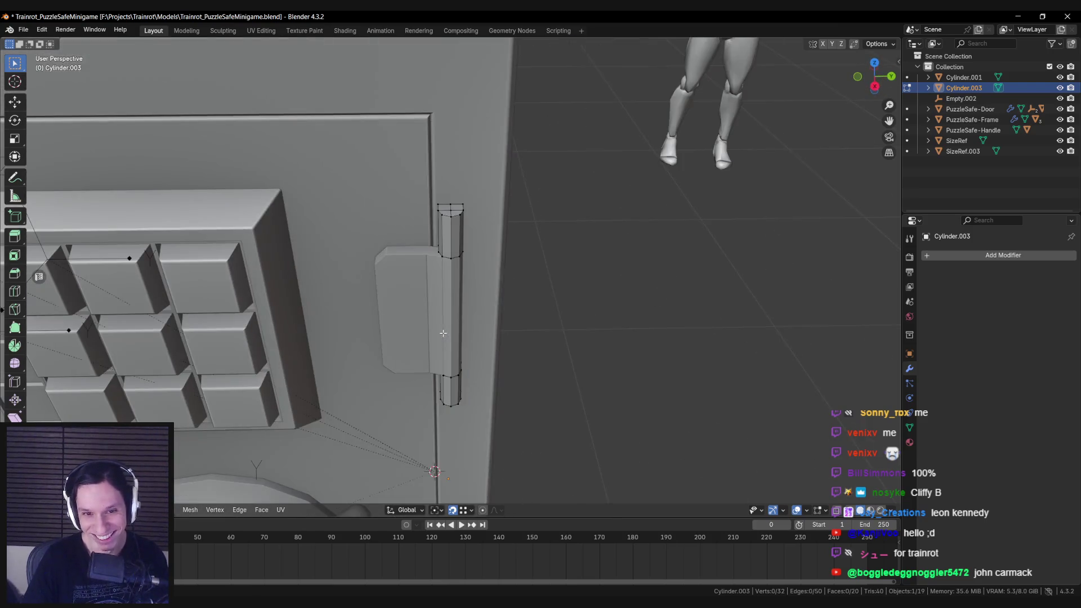
{"action": "key", "text": "ctrl+s"}
{"action": "scroll", "coordinate": [452, 204], "scroll_direction": "up", "scroll_amount": 2}
{"action": "key", "text": "a"}
{"action": "left_click", "coordinate": [462, 182]}
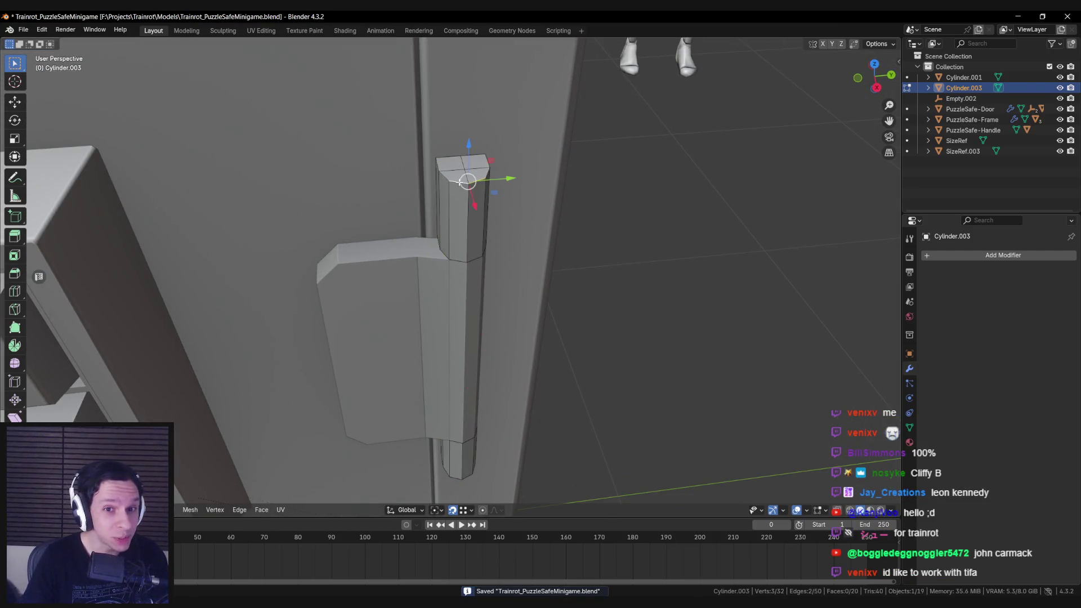
{"action": "middle_click_drag", "start_coordinate": [486, 171], "coordinate": [457, 296]}
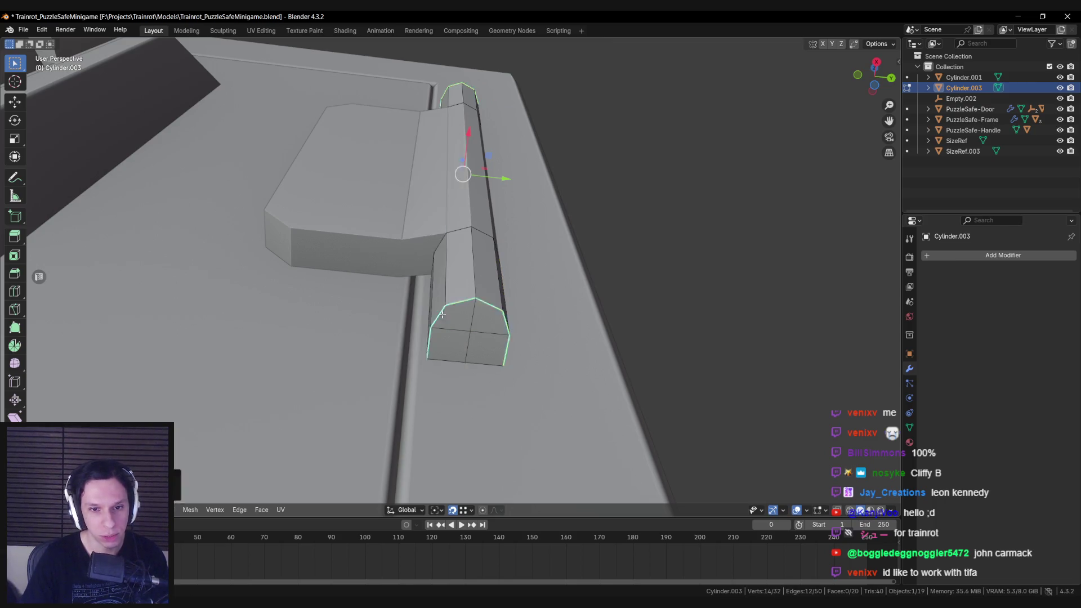
Apply Shade Smooth to the hinge pin rod in Object Mode.
{"action": "key", "text": "Tab"}
{"action": "right_click", "coordinate": [457, 185]}
{"action": "left_click", "coordinate": [457, 185]}
{"action": "key", "text": "alt+a"}
{"action": "scroll", "coordinate": [457, 181], "scroll_direction": "down", "scroll_amount": 3}
{"action": "mouse_move", "coordinate": [464, 259]}
{"action": "middle_mouse_down"}
{"action": "mouse_move", "coordinate": [485, 318]}
{"action": "mouse_move", "coordinate": [457, 304]}
{"action": "mouse_move", "coordinate": [431, 224]}
{"action": "middle_mouse_up"}
{"action": "left_click", "coordinate": [431, 228]}
{"action": "scroll", "coordinate": [432, 228], "scroll_direction": "down", "scroll_amount": 3}
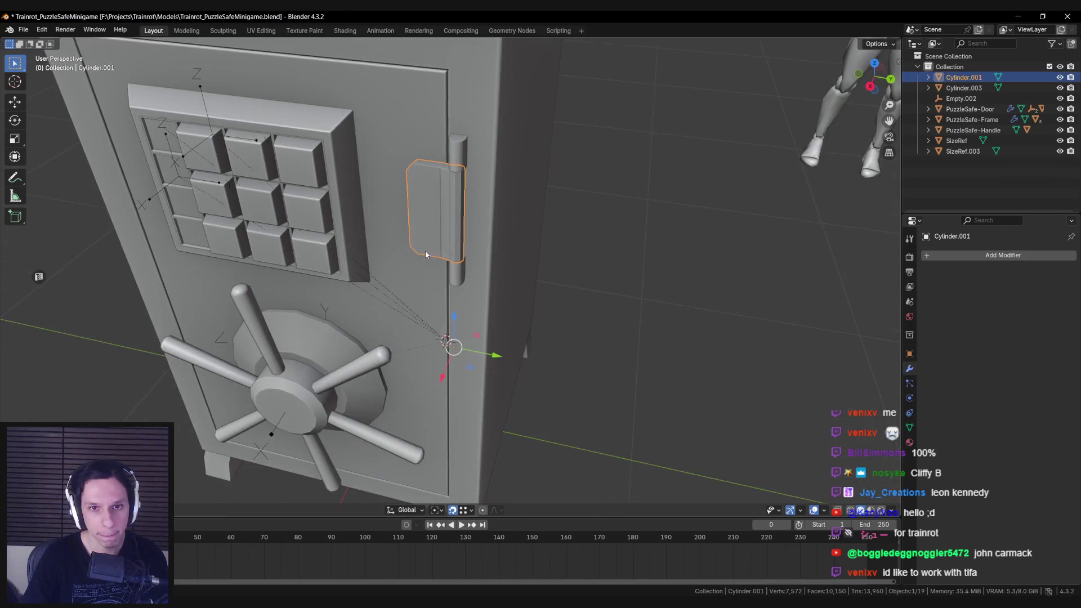
Isolate the hinge plate in Local View and mark its top rim edge loop sharp.
{"action": "key", "text": "KP_Divide"}
{"action": "scroll", "coordinate": [425, 251], "scroll_direction": "up", "scroll_amount": 5}
{"action": "key", "text": "Tab"}
{"action": "key", "text": "a"}
{"action": "left_click", "coordinate": [496, 156], "text": "alt"}
{"action": "mouse_move", "coordinate": [491, 144]}
{"action": "middle_mouse_down"}
{"action": "mouse_move", "coordinate": [403, 191]}
{"action": "mouse_move", "coordinate": [411, 217]}
{"action": "mouse_move", "coordinate": [426, 216]}
{"action": "mouse_move", "coordinate": [326, 315]}
{"action": "middle_mouse_up"}
{"action": "key", "text": "ctrl+e"}
{"action": "left_click", "coordinate": [312, 311]}
{"action": "key", "text": "alt+a"}
{"action": "mouse_move", "coordinate": [456, 319]}
{"action": "middle_mouse_down"}
{"action": "mouse_move", "coordinate": [411, 278]}
{"action": "mouse_move", "coordinate": [439, 278]}
{"action": "mouse_move", "coordinate": [411, 362]}
{"action": "middle_mouse_up"}
{"action": "left_click", "coordinate": [410, 278]}
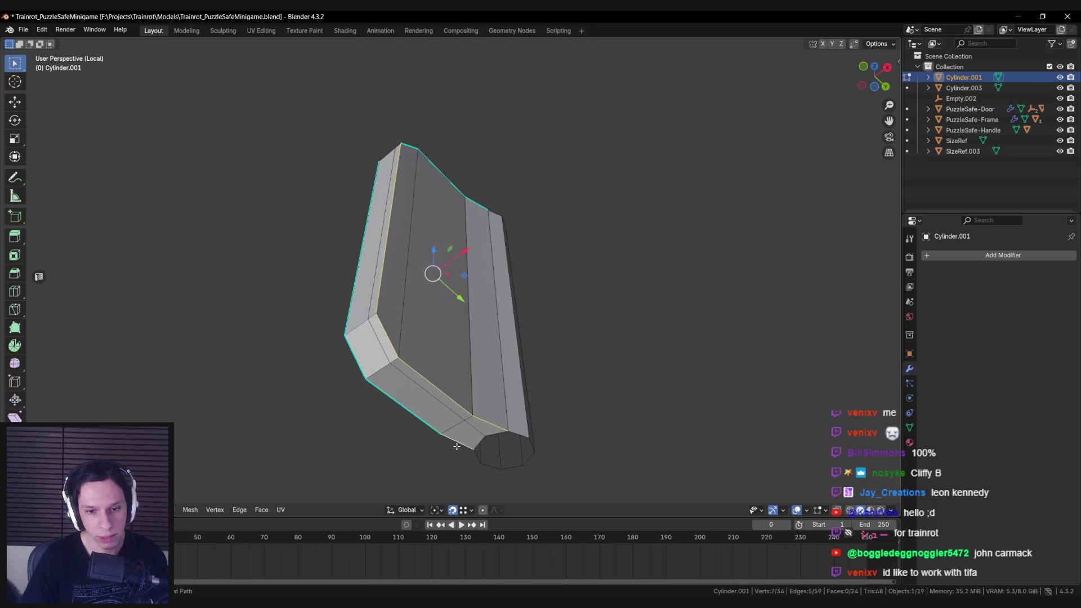
Smooth-shade the hinge plate in Object Mode.
{"action": "key", "text": "Tab"}
{"action": "mouse_move", "coordinate": [482, 381]}
{"action": "middle_mouse_down"}
{"action": "mouse_move", "coordinate": [432, 330]}
{"action": "mouse_move", "coordinate": [420, 420]}
{"action": "mouse_move", "coordinate": [513, 337]}
{"action": "mouse_move", "coordinate": [441, 321]}
{"action": "mouse_move", "coordinate": [430, 250]}
{"action": "mouse_move", "coordinate": [471, 201]}
{"action": "mouse_move", "coordinate": [504, 226]}
{"action": "mouse_move", "coordinate": [502, 211]}
{"action": "middle_mouse_up"}
{"action": "right_click", "coordinate": [431, 326]}
{"action": "left_click", "coordinate": [431, 326]}
Check the plate's shading, then leave Local View to see the whole safe.
{"action": "key", "text": "Tab"}
{"action": "key", "text": "Tab"}
{"action": "key", "text": "Tab"}
{"action": "middle_click_drag", "start_coordinate": [484, 348], "coordinate": [498, 157]}
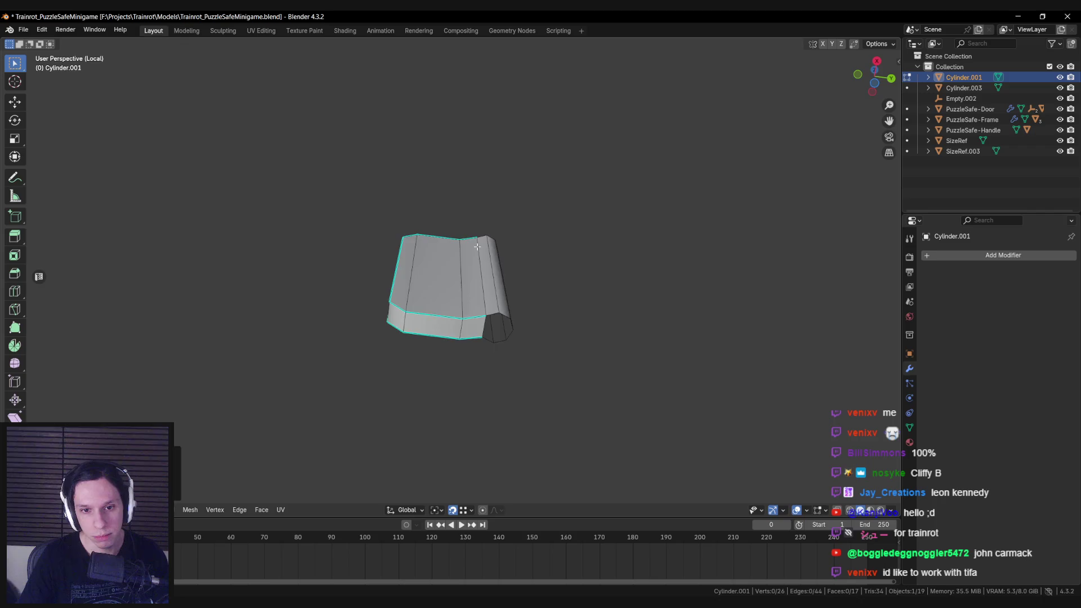
{"action": "key", "text": "KP_Divide"}
{"action": "key", "text": "Tab"}
{"action": "left_click", "coordinate": [477, 246]}
{"action": "mouse_move", "coordinate": [477, 246]}
{"action": "middle_mouse_down"}
{"action": "mouse_move", "coordinate": [499, 245]}
{"action": "mouse_move", "coordinate": [466, 297]}
{"action": "mouse_move", "coordinate": [474, 268]}
{"action": "mouse_move", "coordinate": [356, 333]}
{"action": "mouse_move", "coordinate": [348, 321]}
{"action": "mouse_move", "coordinate": [445, 300]}
{"action": "middle_mouse_up"}
{"action": "scroll", "coordinate": [474, 268], "scroll_direction": "down", "scroll_amount": 3}
{"action": "scroll", "coordinate": [450, 286], "scroll_direction": "up", "scroll_amount": 3}
{"action": "scroll", "coordinate": [449, 286], "scroll_direction": "down", "scroll_amount": 3}
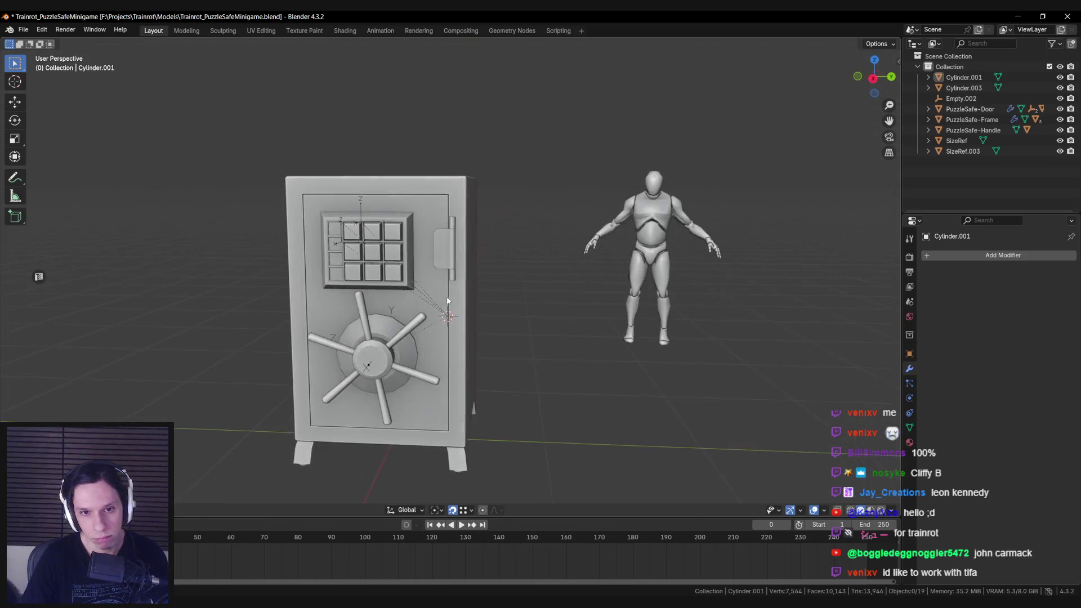
Glance at the safe reference photos and return to the 3D scene.
{"action": "key", "text": "alt+Tab"}
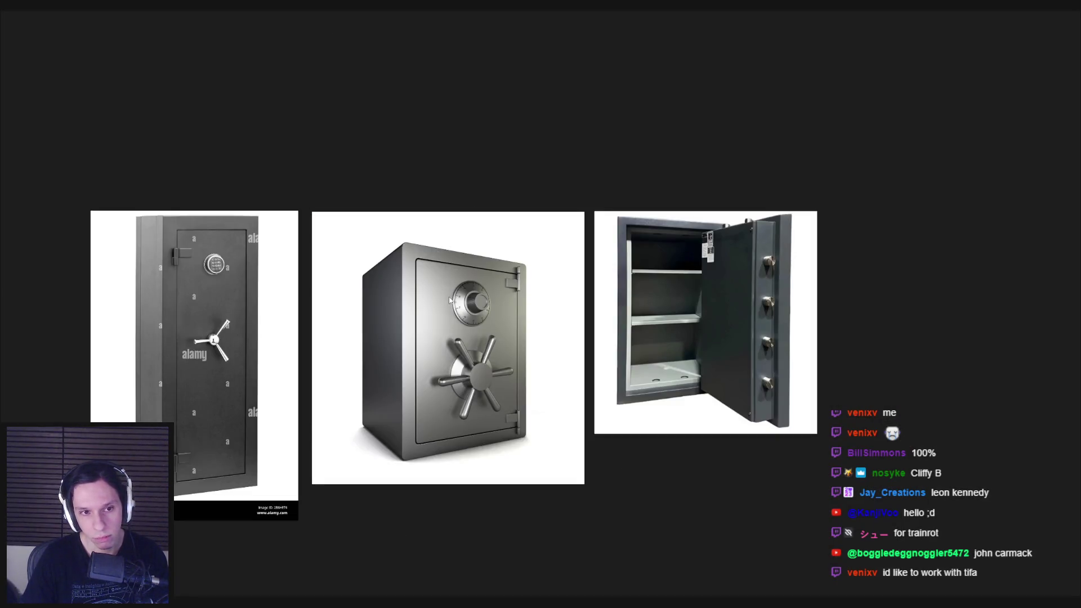
{"action": "key", "text": "alt+Tab"}
{"action": "mouse_move", "coordinate": [449, 301]}
{"action": "middle_mouse_down"}
{"action": "mouse_move", "coordinate": [470, 285]}
{"action": "mouse_move", "coordinate": [468, 309]}
{"action": "middle_mouse_up"}
Zoom in on the hinge, select the hinge plate, and save the file.
{"action": "scroll", "coordinate": [471, 285], "scroll_direction": "down", "scroll_amount": 2}
{"action": "scroll", "coordinate": [468, 314], "scroll_direction": "up", "scroll_amount": 5}
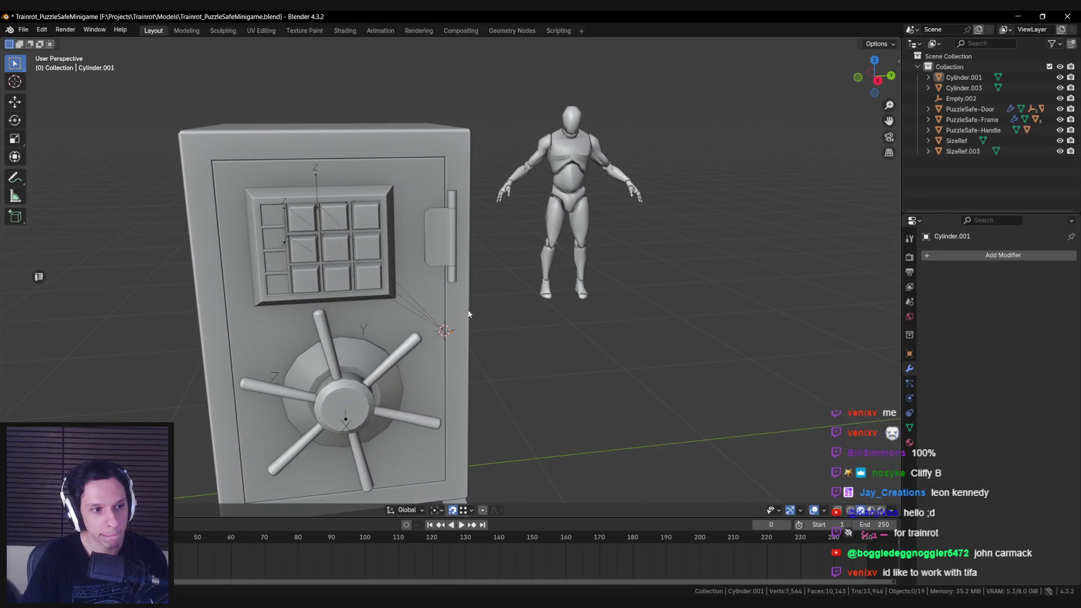
{"action": "scroll", "coordinate": [469, 314], "scroll_direction": "up", "scroll_amount": 3}
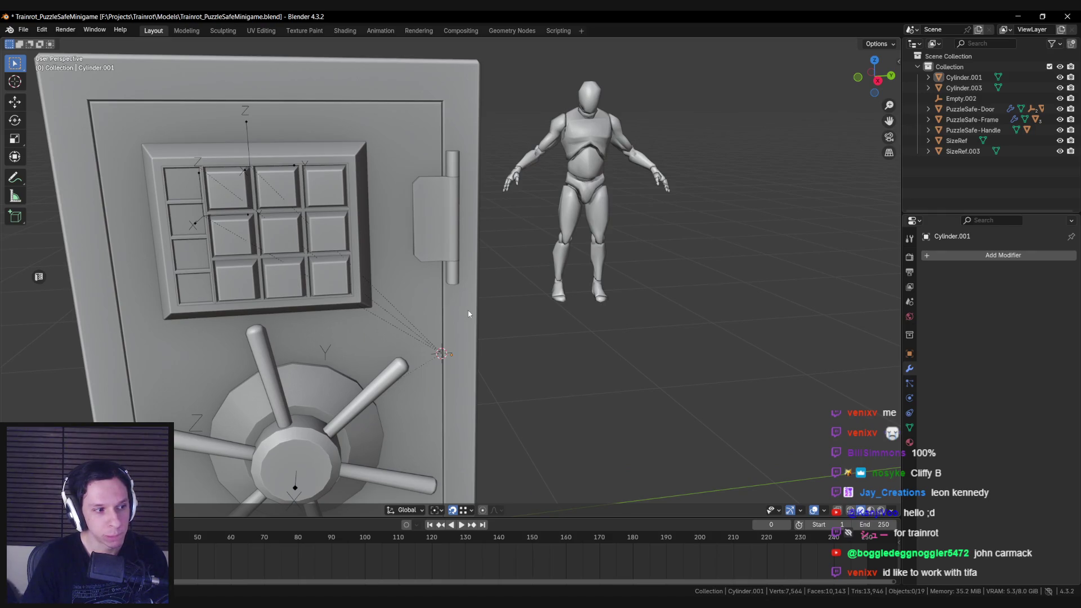
{"action": "scroll", "coordinate": [467, 313], "scroll_direction": "up", "scroll_amount": 3}
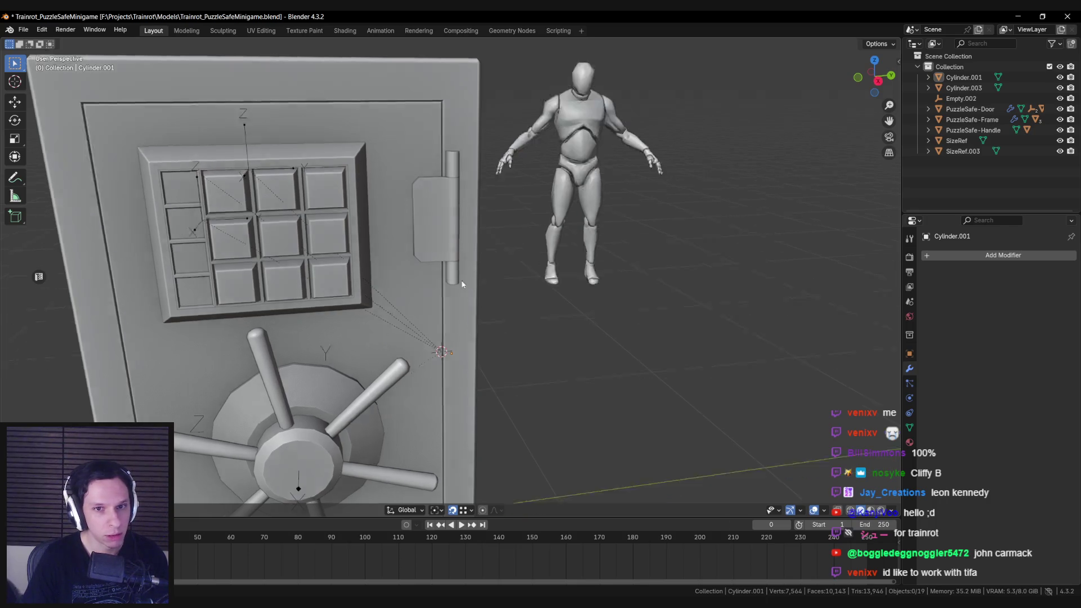
{"action": "left_click", "coordinate": [442, 228]}
{"action": "scroll", "coordinate": [440, 235], "scroll_direction": "up", "scroll_amount": 2}
{"action": "scroll", "coordinate": [440, 236], "scroll_direction": "down", "scroll_amount": 1}
{"action": "key", "text": "ctrl+s"}
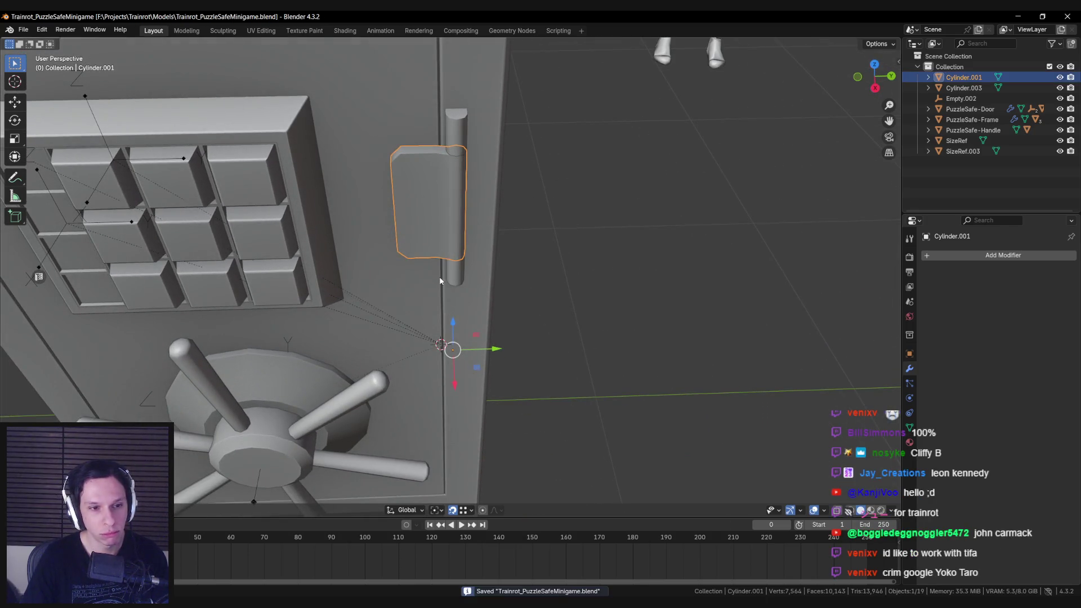
Orbit, zoom and pan around the hinge to inspect it in 3D.
{"action": "scroll", "coordinate": [437, 237], "scroll_direction": "down", "scroll_amount": 5}
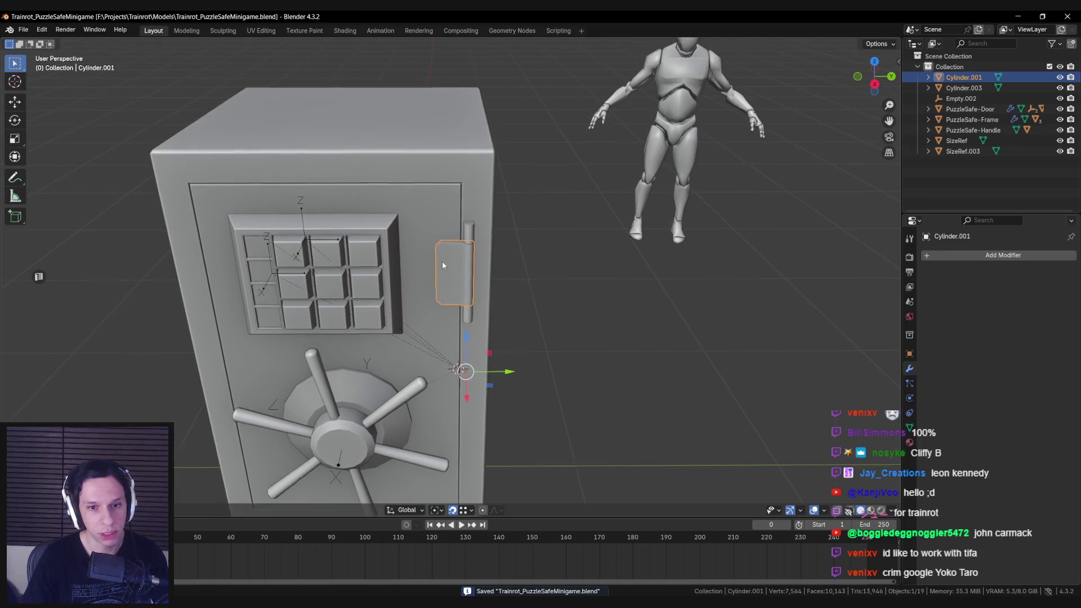
{"action": "scroll", "coordinate": [443, 254], "scroll_direction": "up", "scroll_amount": 3}
{"action": "mouse_move", "coordinate": [444, 268]}
{"action": "middle_mouse_down"}
{"action": "mouse_move", "coordinate": [446, 361]}
{"action": "mouse_move", "coordinate": [456, 342]}
{"action": "middle_mouse_up"}
{"action": "scroll", "coordinate": [456, 346], "scroll_direction": "down", "scroll_amount": 5}
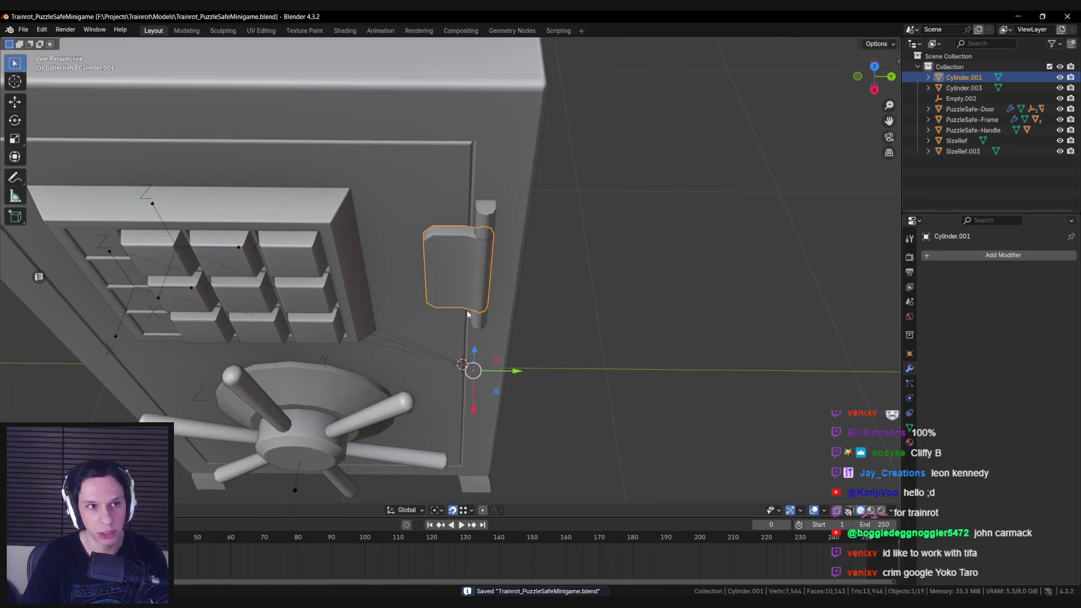
{"action": "mouse_move", "coordinate": [458, 244]}
{"action": "middle_mouse_down"}
{"action": "mouse_move", "coordinate": [460, 284]}
{"action": "mouse_move", "coordinate": [450, 256]}
{"action": "middle_mouse_up"}
{"action": "scroll", "coordinate": [464, 260], "scroll_direction": "up", "scroll_amount": 6}
{"action": "scroll", "coordinate": [464, 258], "scroll_direction": "down", "scroll_amount": 5}
{"action": "scroll", "coordinate": [459, 288], "scroll_direction": "up", "scroll_amount": 4}
{"action": "scroll", "coordinate": [458, 285], "scroll_direction": "down", "scroll_amount": 3}
{"action": "scroll", "coordinate": [451, 260], "scroll_direction": "down", "scroll_amount": 3}
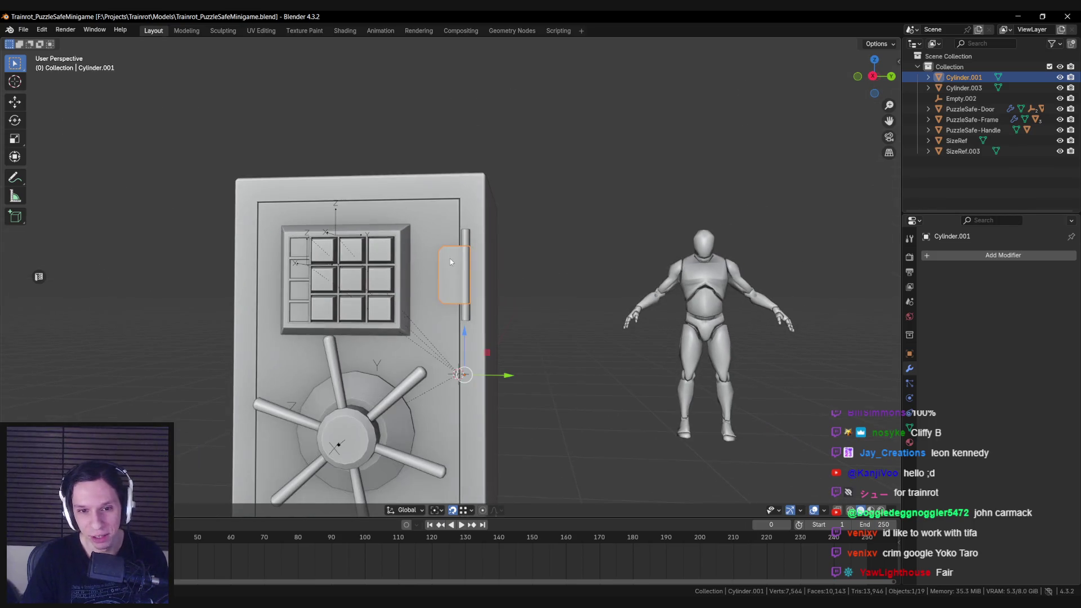
{"action": "middle_click_drag", "start_coordinate": [489, 308], "coordinate": [449, 244], "text": "shift"}
Add a Z-axis Mirror modifier to the hinge plate Cylinder.001.
{"action": "left_click", "coordinate": [945, 257]}
{"action": "left_click", "coordinate": [1017, 304]}
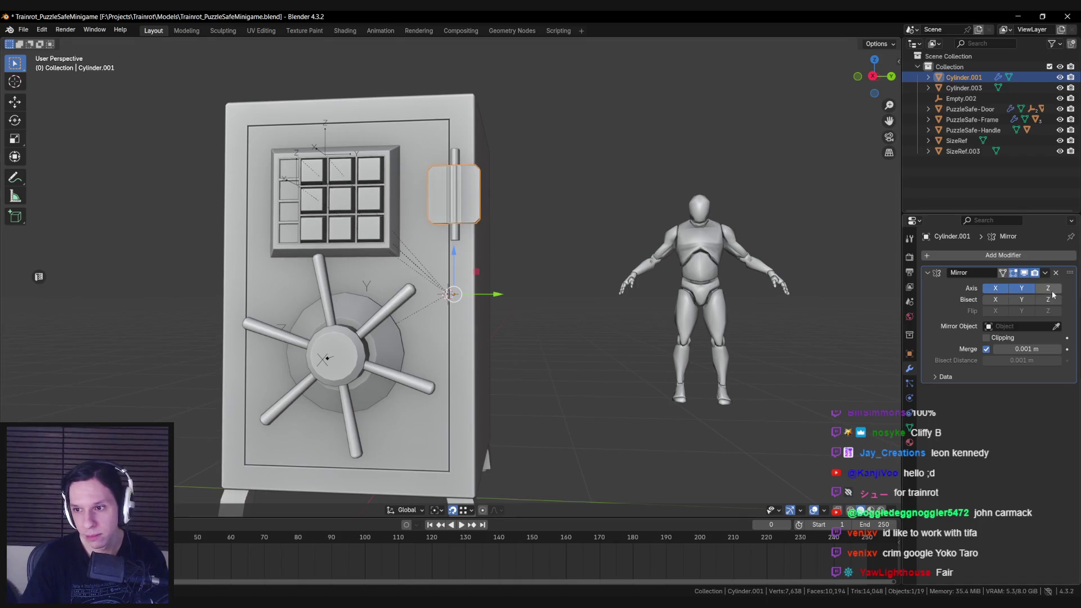
{"action": "middle_click_drag", "start_coordinate": [529, 265], "coordinate": [501, 234]}
Add a Mirror modifier on Z to the hinge pin Cylinder.003 via the 'mir' search.
{"action": "left_click", "coordinate": [964, 88]}
{"action": "left_click", "coordinate": [951, 256]}
{"action": "type", "text": "mir"}
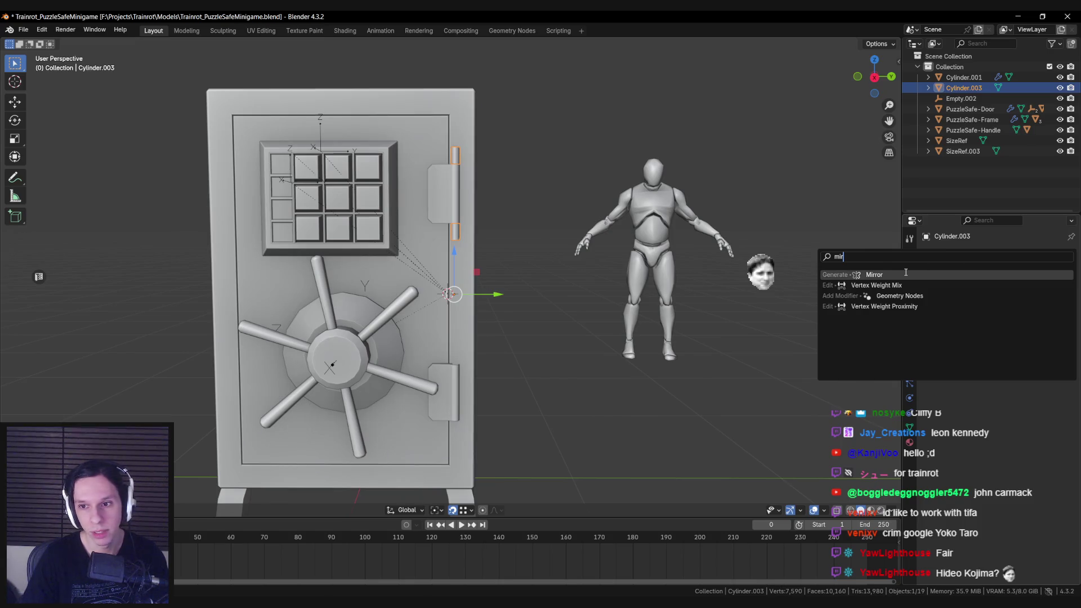
{"action": "left_click", "coordinate": [905, 274]}
Deselect the pin, review the mirrored lower hinge, and save the file.
{"action": "scroll", "coordinate": [664, 279], "scroll_direction": "down", "scroll_amount": 3}
{"action": "mouse_move", "coordinate": [663, 278]}
{"action": "middle_mouse_down"}
{"action": "mouse_move", "coordinate": [511, 310]}
{"action": "mouse_move", "coordinate": [545, 298]}
{"action": "mouse_move", "coordinate": [476, 285]}
{"action": "mouse_move", "coordinate": [511, 275]}
{"action": "mouse_move", "coordinate": [468, 299]}
{"action": "middle_mouse_up"}
{"action": "scroll", "coordinate": [510, 310], "scroll_direction": "down", "scroll_amount": 2}
{"action": "left_click", "coordinate": [509, 308]}
{"action": "scroll", "coordinate": [477, 285], "scroll_direction": "down", "scroll_amount": 2}
{"action": "scroll", "coordinate": [477, 285], "scroll_direction": "up", "scroll_amount": 2}
{"action": "key", "text": "ctrl+s"}
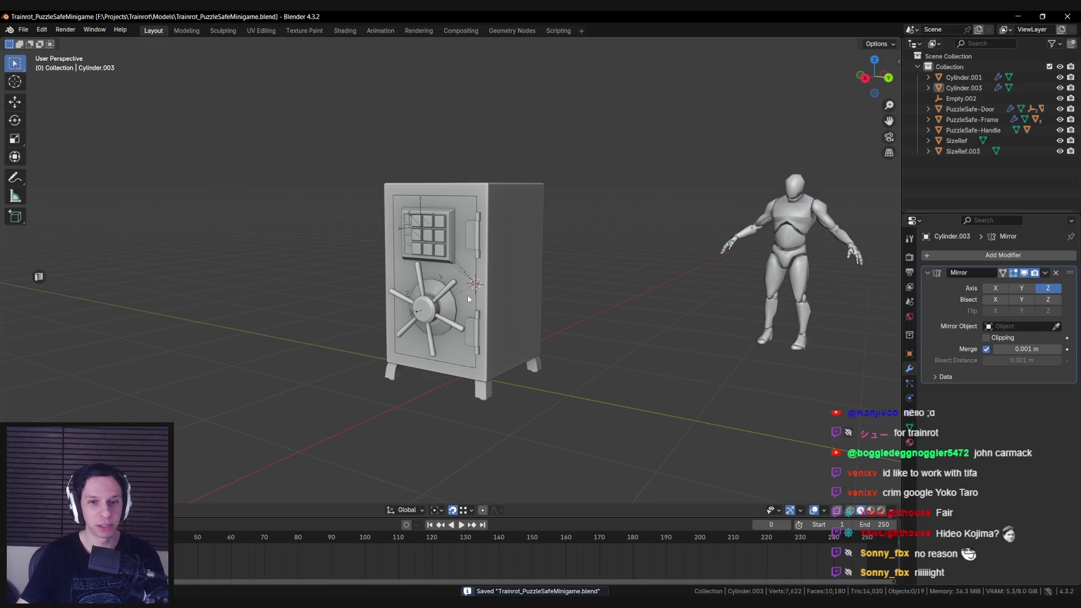
{"action": "scroll", "coordinate": [468, 298], "scroll_direction": "up", "scroll_amount": 3}
{"action": "middle_click_drag", "start_coordinate": [468, 298], "coordinate": [525, 302]}
{"action": "left_click", "coordinate": [516, 301]}
{"action": "key", "text": "Tab"}
{"action": "mouse_move", "coordinate": [522, 247]}
{"action": "middle_mouse_down"}
{"action": "mouse_move", "coordinate": [451, 298]}
{"action": "mouse_move", "coordinate": [428, 338]}
{"action": "mouse_move", "coordinate": [438, 308]}
{"action": "mouse_move", "coordinate": [430, 367]}
{"action": "mouse_move", "coordinate": [444, 340]}
{"action": "mouse_move", "coordinate": [445, 285]}
{"action": "mouse_move", "coordinate": [439, 306]}
{"action": "mouse_move", "coordinate": [453, 310]}
{"action": "mouse_move", "coordinate": [444, 333]}
{"action": "mouse_move", "coordinate": [428, 296]}
{"action": "mouse_move", "coordinate": [432, 353]}
{"action": "mouse_move", "coordinate": [441, 304]}
{"action": "mouse_move", "coordinate": [425, 356]}
{"action": "middle_mouse_up"}
{"action": "scroll", "coordinate": [451, 298], "scroll_direction": "up", "scroll_amount": 5}
{"action": "key", "text": "alt+a"}
{"action": "key", "text": "Tab"}
{"action": "scroll", "coordinate": [447, 293], "scroll_direction": "down", "scroll_amount": 6}
{"action": "key", "text": "alt+a"}
{"action": "scroll", "coordinate": [450, 288], "scroll_direction": "down", "scroll_amount": 3}
{"action": "scroll", "coordinate": [447, 304], "scroll_direction": "up", "scroll_amount": 6}
{"action": "scroll", "coordinate": [447, 300], "scroll_direction": "down", "scroll_amount": 3}
{"action": "scroll", "coordinate": [457, 317], "scroll_direction": "up", "scroll_amount": 5}
{"action": "left_click", "coordinate": [454, 298]}
{"action": "key", "text": "Tab"}
{"action": "key", "text": "Tab"}
{"action": "scroll", "coordinate": [429, 298], "scroll_direction": "down", "scroll_amount": 3}
{"action": "scroll", "coordinate": [428, 296], "scroll_direction": "up", "scroll_amount": 4}
{"action": "scroll", "coordinate": [428, 294], "scroll_direction": "down", "scroll_amount": 1}
{"action": "scroll", "coordinate": [431, 354], "scroll_direction": "down", "scroll_amount": 2}
{"action": "key", "text": "ctrl+s"}
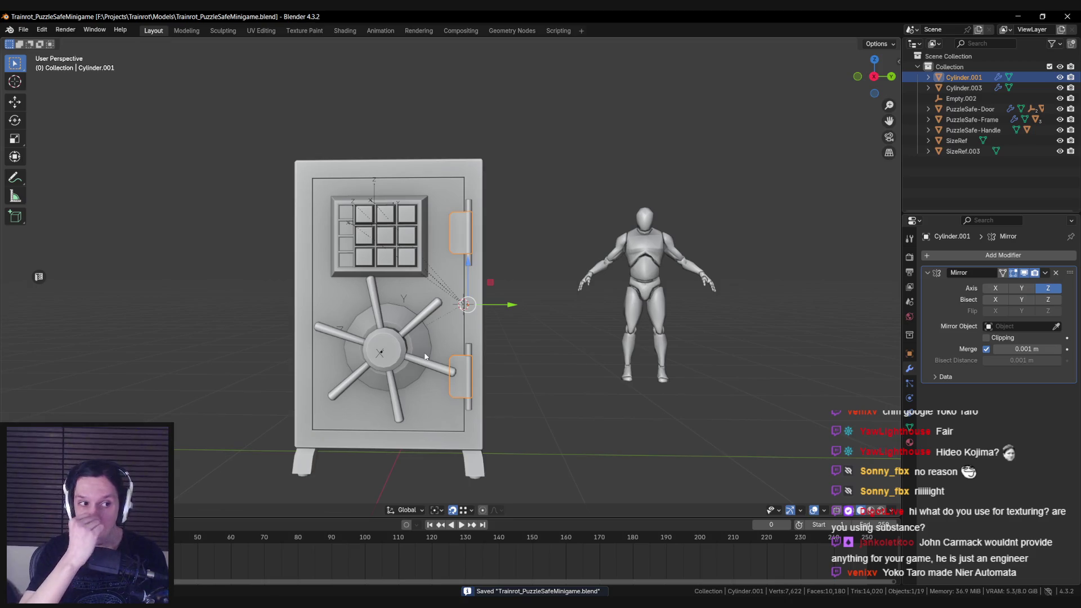
{"action": "middle_click_drag", "start_coordinate": [425, 355], "coordinate": [425, 384]}
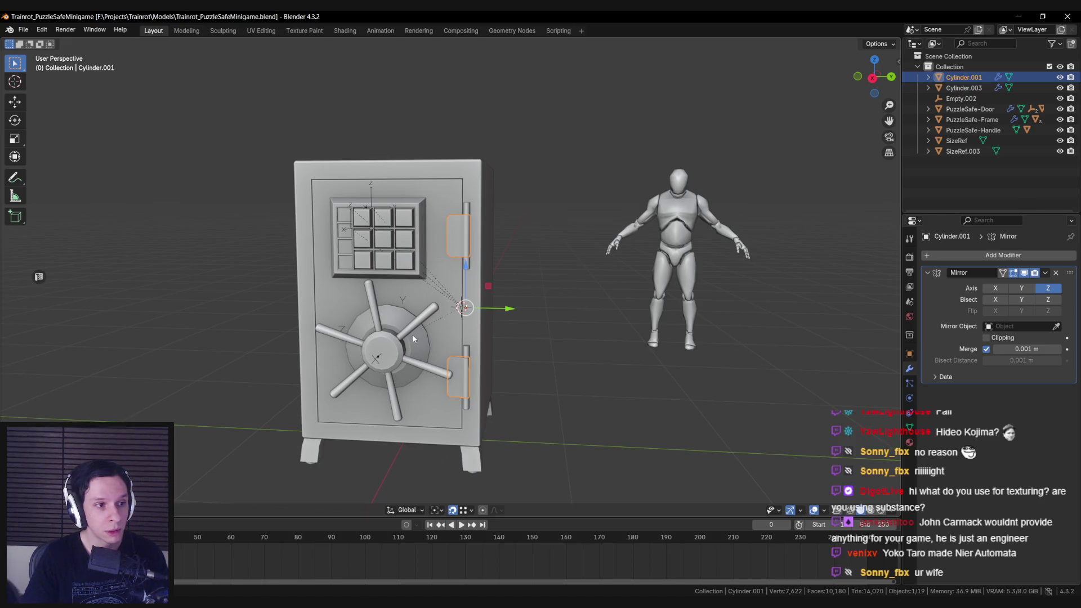
{"action": "mouse_move", "coordinate": [399, 352]}
{"action": "middle_mouse_down"}
{"action": "mouse_move", "coordinate": [529, 358]}
{"action": "mouse_move", "coordinate": [434, 332]}
{"action": "mouse_move", "coordinate": [396, 276]}
{"action": "mouse_move", "coordinate": [441, 394]}
{"action": "mouse_move", "coordinate": [425, 401]}
{"action": "middle_mouse_up"}
{"action": "scroll", "coordinate": [416, 313], "scroll_direction": "down", "scroll_amount": 5}
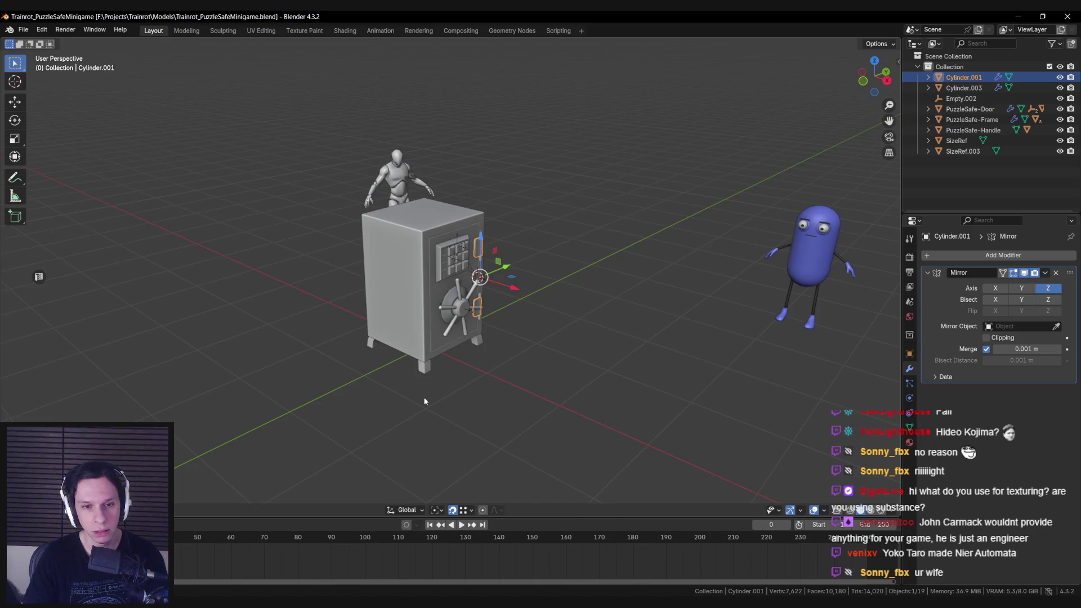
{"action": "middle_click_drag", "start_coordinate": [425, 401], "coordinate": [366, 394]}
{"action": "scroll", "coordinate": [366, 395], "scroll_direction": "up", "scroll_amount": 3}
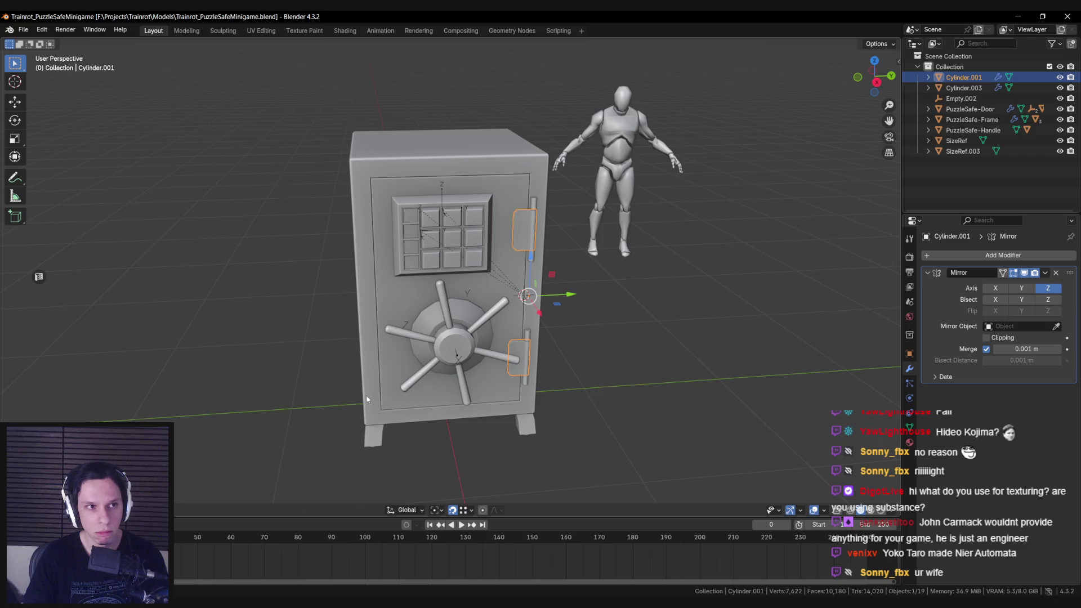
{"action": "scroll", "coordinate": [366, 397], "scroll_direction": "down", "scroll_amount": 1}
{"action": "middle_click_drag", "start_coordinate": [366, 398], "coordinate": [352, 365]}
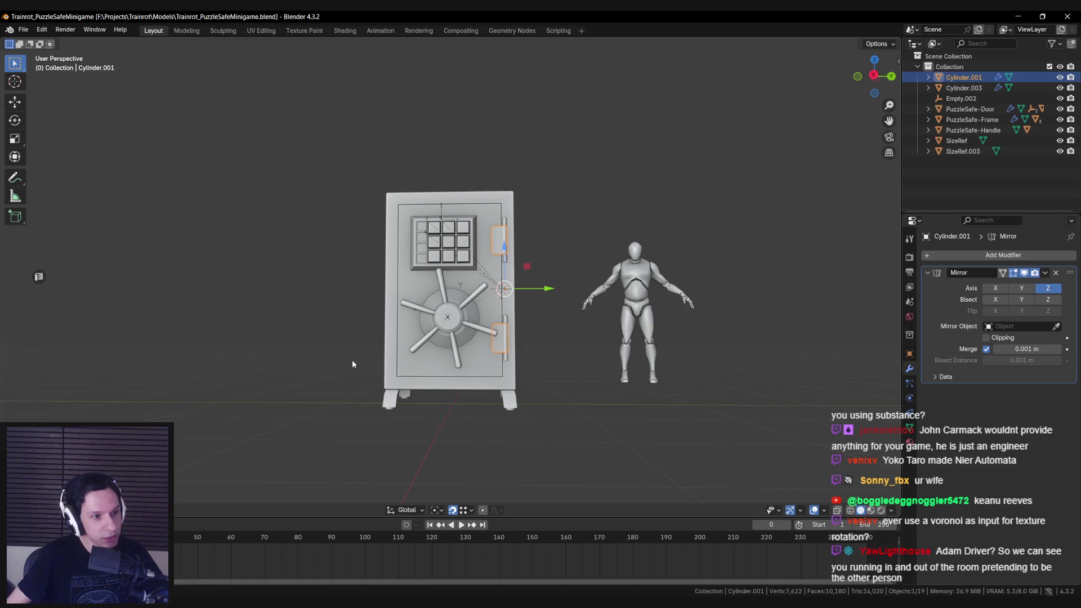
Deselect everything and view the safe from higher up.
{"action": "scroll", "coordinate": [477, 310], "scroll_direction": "up", "scroll_amount": 5}
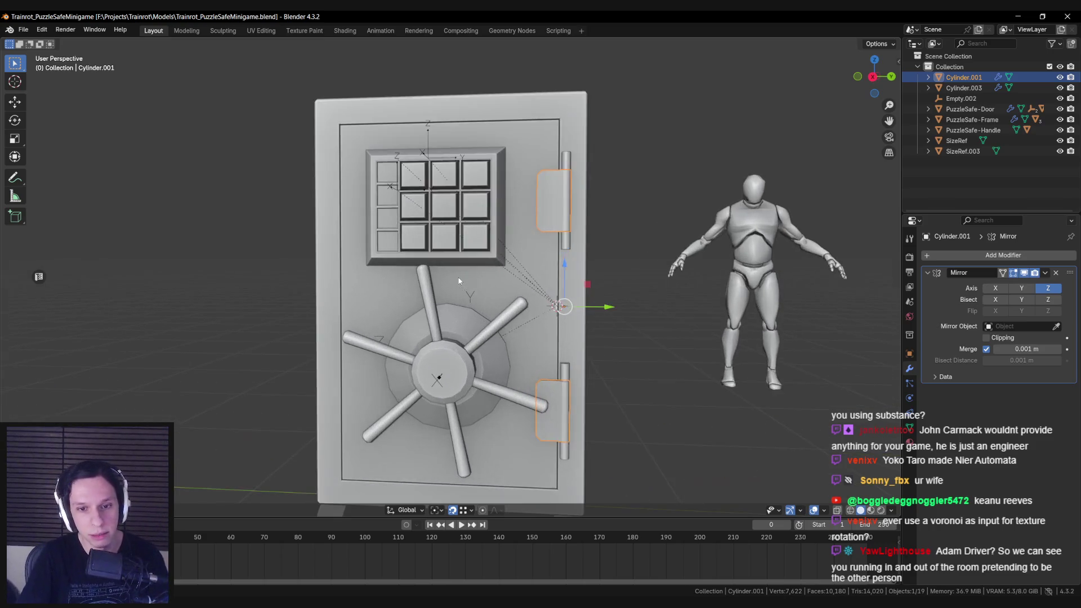
{"action": "scroll", "coordinate": [476, 311], "scroll_direction": "down", "scroll_amount": 4}
{"action": "key", "text": "alt+a"}
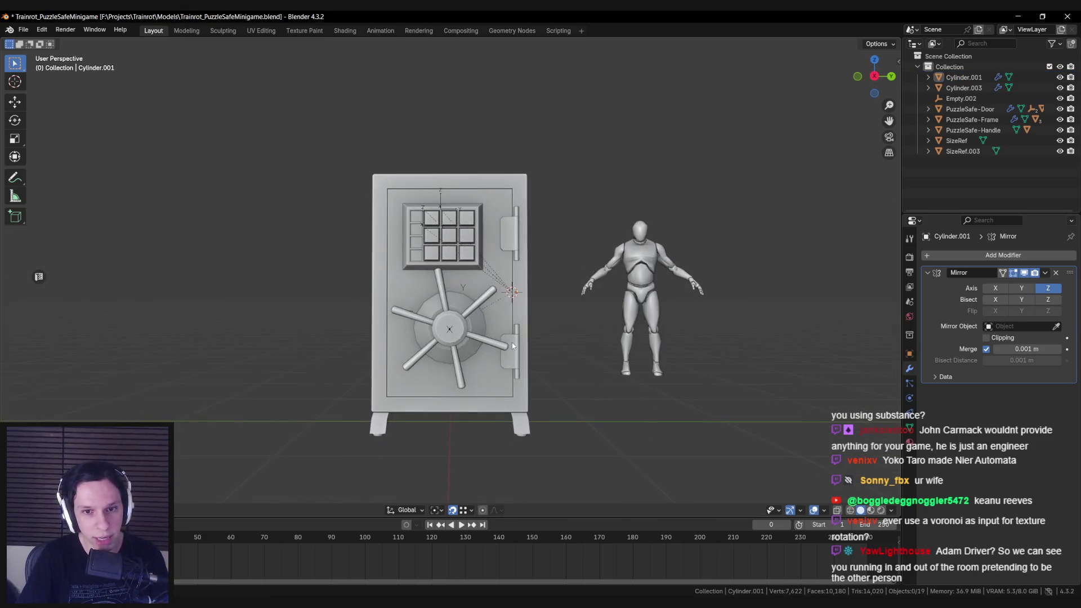
{"action": "scroll", "coordinate": [499, 310], "scroll_direction": "up", "scroll_amount": 1}
{"action": "middle_click_drag", "start_coordinate": [497, 313], "coordinate": [495, 340]}
{"action": "scroll", "coordinate": [495, 340], "scroll_direction": "up", "scroll_amount": 4}
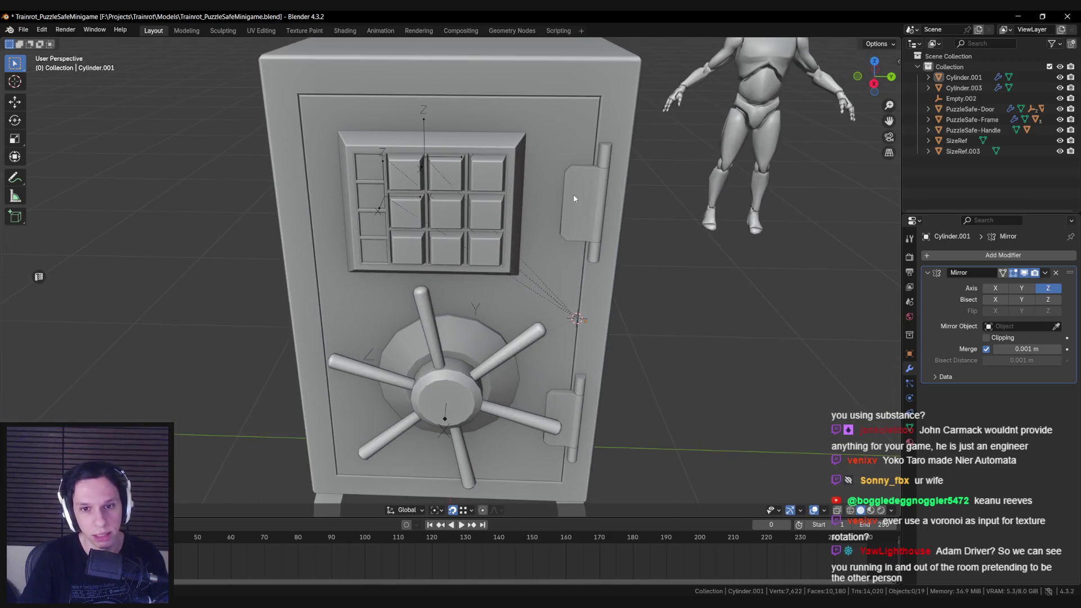
{"action": "mouse_move", "coordinate": [572, 200]}
{"action": "middle_mouse_down"}
{"action": "mouse_move", "coordinate": [569, 235]}
{"action": "mouse_move", "coordinate": [491, 262]}
{"action": "middle_mouse_up"}
{"action": "scroll", "coordinate": [569, 235], "scroll_direction": "up", "scroll_amount": 2}
{"action": "scroll", "coordinate": [572, 251], "scroll_direction": "down", "scroll_amount": 2}
{"action": "scroll", "coordinate": [459, 278], "scroll_direction": "up", "scroll_amount": 4}
Select the upper hinge's two front edges in Edit Mode to examine them.
{"action": "left_click", "coordinate": [460, 278]}
{"action": "scroll", "coordinate": [460, 278], "scroll_direction": "down", "scroll_amount": 3}
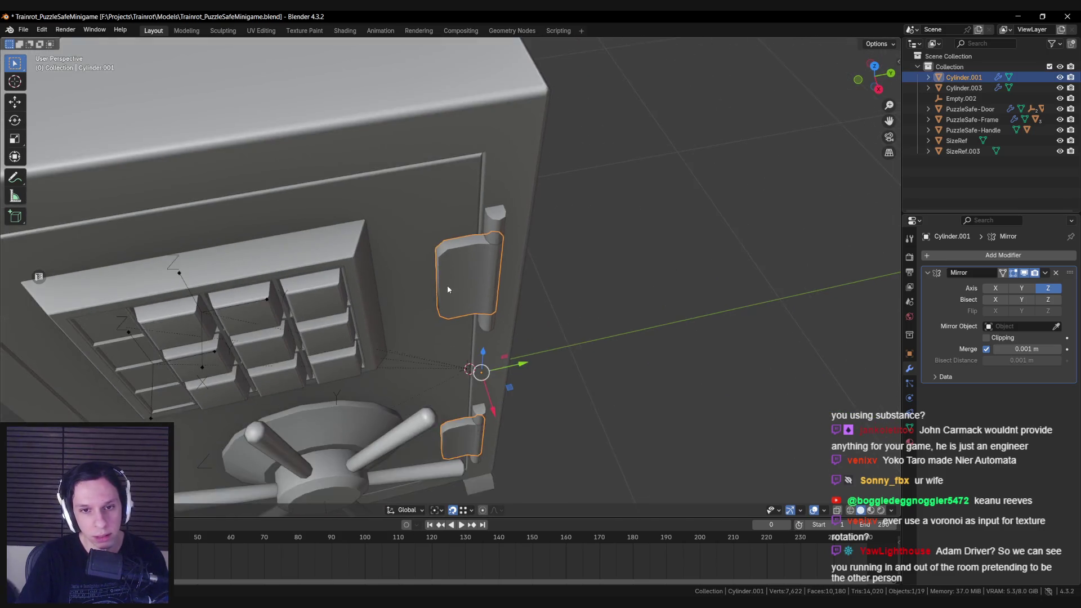
{"action": "scroll", "coordinate": [418, 286], "scroll_direction": "up", "scroll_amount": 1}
{"action": "scroll", "coordinate": [418, 290], "scroll_direction": "up", "scroll_amount": 2}
{"action": "key", "text": "Tab"}
{"action": "middle_click_drag", "start_coordinate": [418, 290], "coordinate": [442, 231]}
{"action": "left_click", "coordinate": [442, 231]}
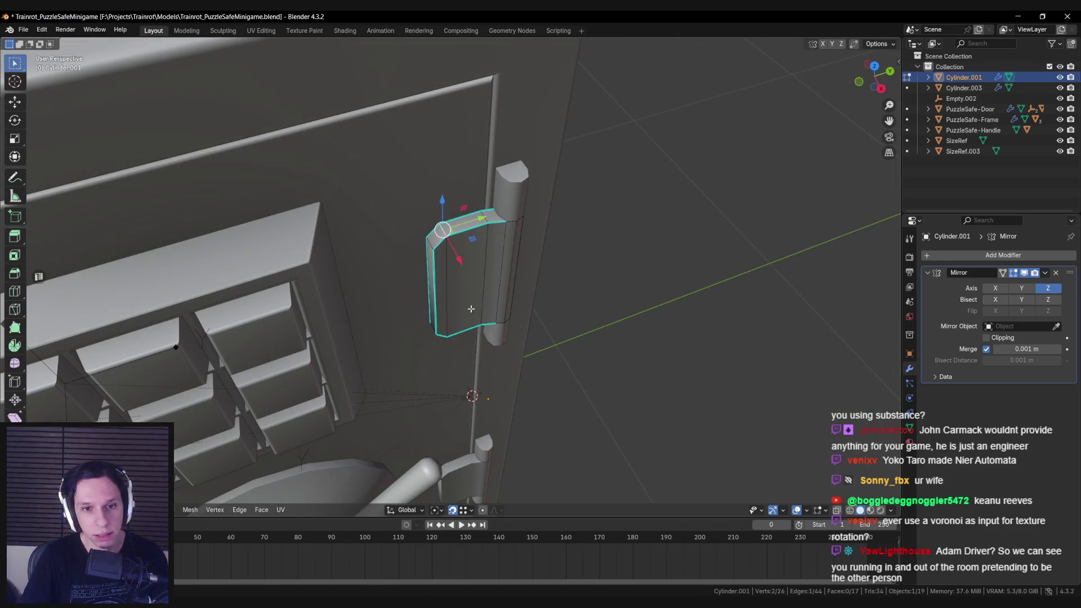
{"action": "scroll", "coordinate": [467, 204], "scroll_direction": "up", "scroll_amount": 2}
{"action": "left_click", "coordinate": [448, 382], "text": "shift"}
{"action": "scroll", "coordinate": [448, 382], "scroll_direction": "down", "scroll_amount": 3}
{"action": "mouse_move", "coordinate": [447, 381]}
{"action": "middle_mouse_down"}
{"action": "mouse_move", "coordinate": [470, 376]}
{"action": "mouse_move", "coordinate": [501, 329]}
{"action": "mouse_move", "coordinate": [447, 293]}
{"action": "mouse_move", "coordinate": [455, 300]}
{"action": "middle_mouse_up"}
Return to Object Mode, deselect the hinge, and save the puzzle safe file.
{"action": "key", "text": "Tab"}
{"action": "left_click", "coordinate": [502, 329]}
{"action": "scroll", "coordinate": [501, 329], "scroll_direction": "down", "scroll_amount": 3}
{"action": "key", "text": "ctrl+s"}
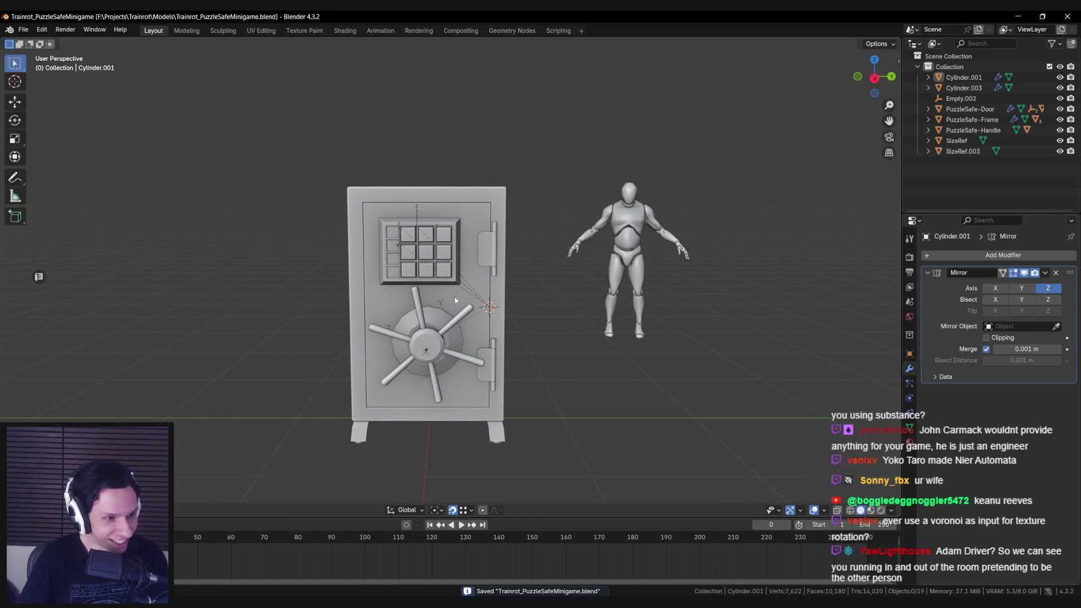
{"action": "scroll", "coordinate": [454, 294], "scroll_direction": "up", "scroll_amount": 2}
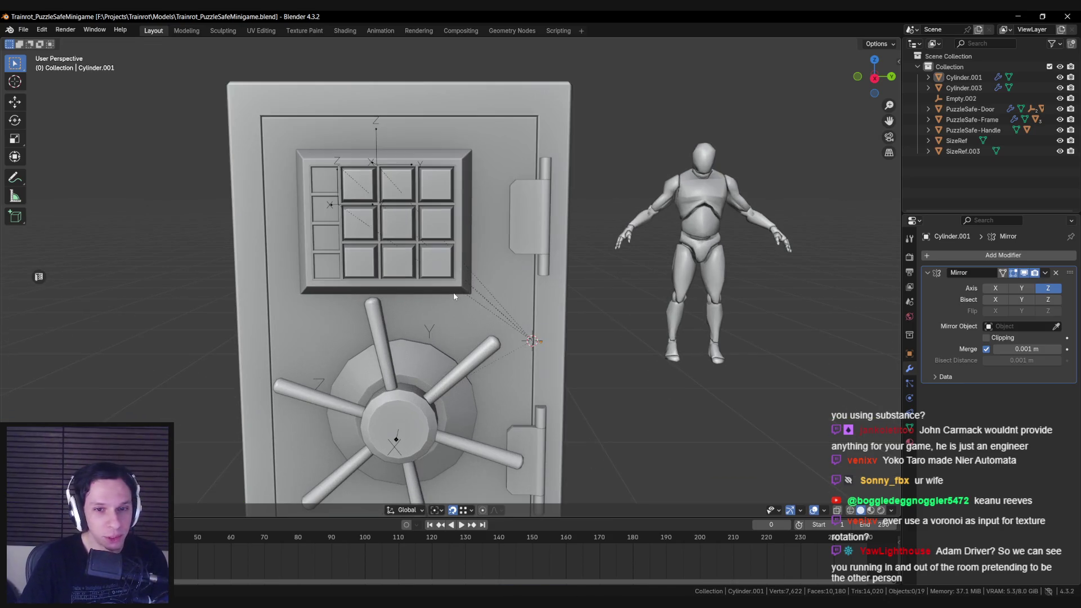
{"action": "scroll", "coordinate": [451, 294], "scroll_direction": "down", "scroll_amount": 2}
{"action": "middle_click_drag", "start_coordinate": [451, 294], "coordinate": [370, 245]}
{"action": "scroll", "coordinate": [371, 246], "scroll_direction": "up", "scroll_amount": 4}
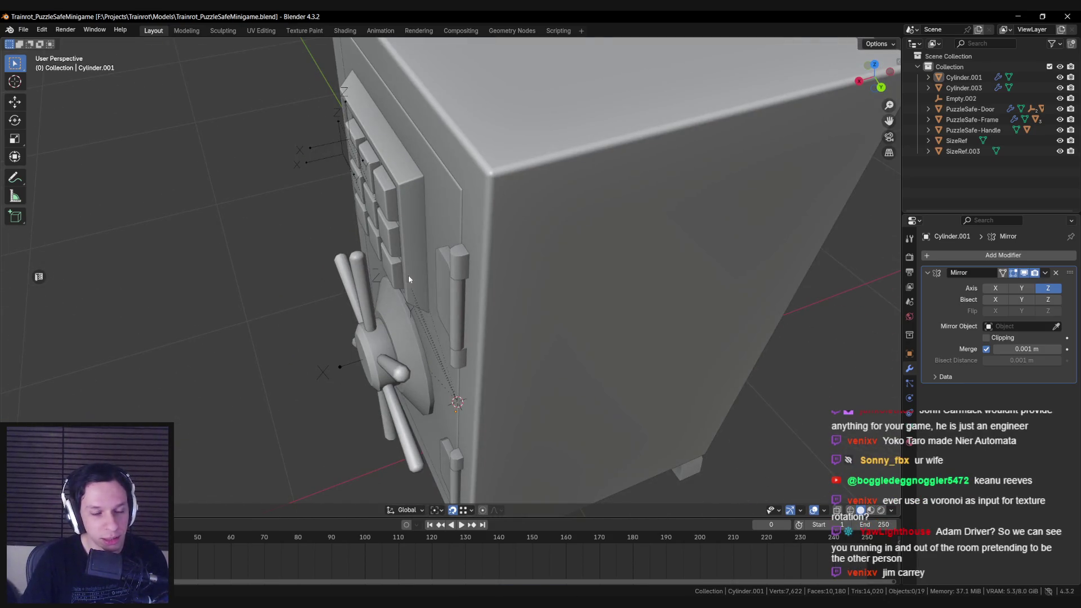
{"action": "scroll", "coordinate": [405, 278], "scroll_direction": "down", "scroll_amount": 3}
{"action": "mouse_move", "coordinate": [405, 278]}
{"action": "middle_mouse_down"}
{"action": "mouse_move", "coordinate": [480, 243]}
{"action": "mouse_move", "coordinate": [346, 262]}
{"action": "mouse_move", "coordinate": [324, 250]}
{"action": "middle_mouse_up"}
{"action": "scroll", "coordinate": [480, 246], "scroll_direction": "down", "scroll_amount": 3}
{"action": "scroll", "coordinate": [320, 247], "scroll_direction": "up", "scroll_amount": 4}
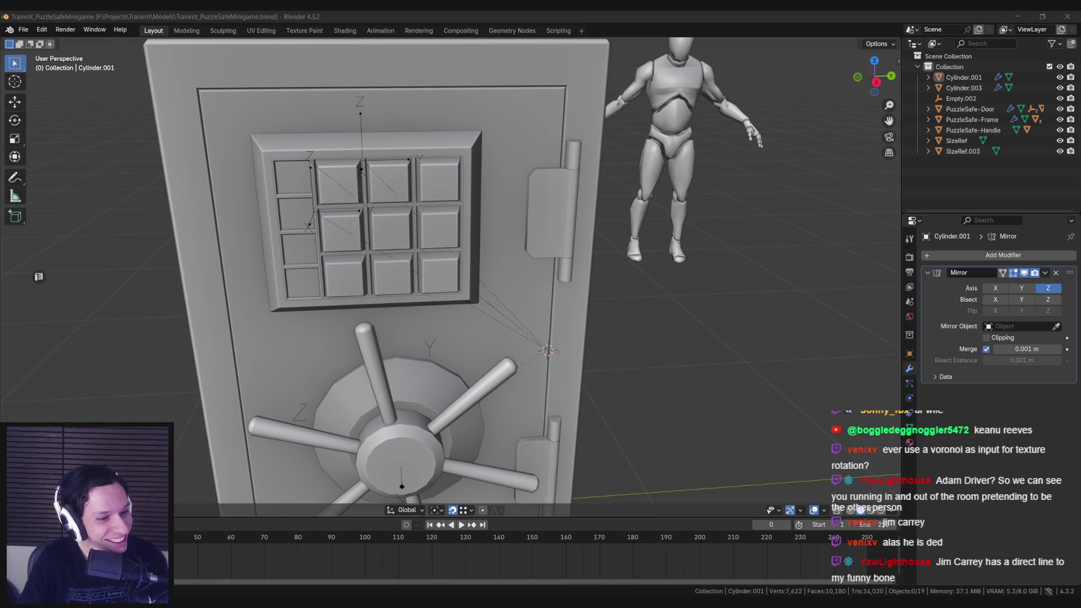
{"action": "scroll", "coordinate": [268, 296], "scroll_direction": "down", "scroll_amount": 5}
{"action": "scroll", "coordinate": [253, 278], "scroll_direction": "up", "scroll_amount": 7}
{"action": "scroll", "coordinate": [253, 278], "scroll_direction": "down", "scroll_amount": 4}
{"action": "mouse_move", "coordinate": [252, 266]}
{"action": "middle_mouse_down"}
{"action": "mouse_move", "coordinate": [453, 311]}
{"action": "mouse_move", "coordinate": [428, 304]}
{"action": "mouse_move", "coordinate": [481, 295]}
{"action": "middle_mouse_up"}
{"action": "scroll", "coordinate": [417, 304], "scroll_direction": "up", "scroll_amount": 5}
{"action": "scroll", "coordinate": [454, 310], "scroll_direction": "down", "scroll_amount": 4}
{"action": "key", "text": "ctrl+s"}
{"action": "scroll", "coordinate": [481, 295], "scroll_direction": "up", "scroll_amount": 3}
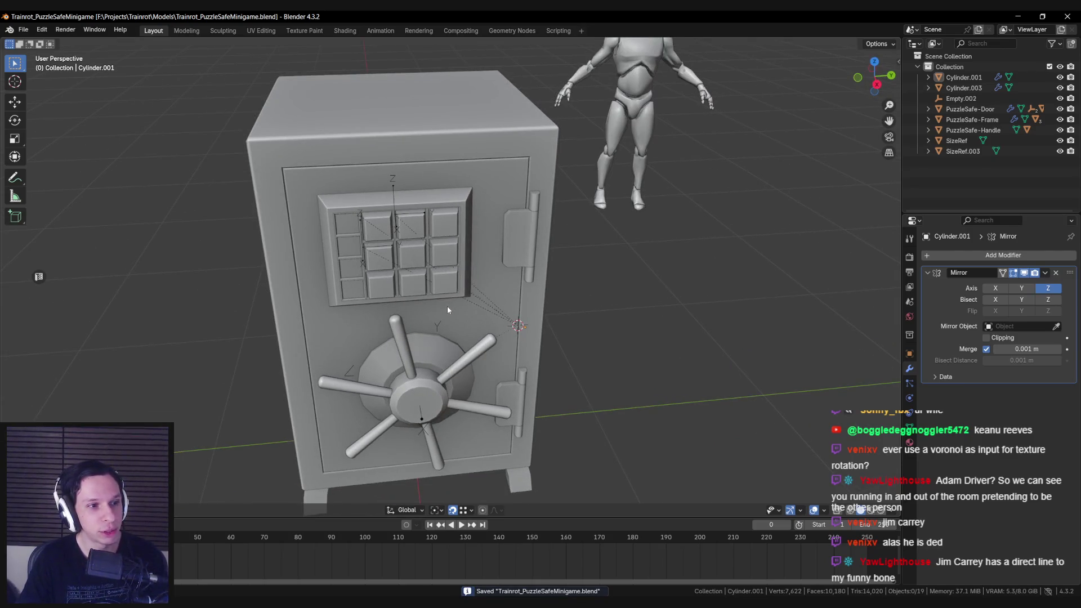
{"action": "middle_click_drag", "start_coordinate": [447, 310], "coordinate": [420, 310]}
{"action": "scroll", "coordinate": [389, 292], "scroll_direction": "down", "scroll_amount": 3}
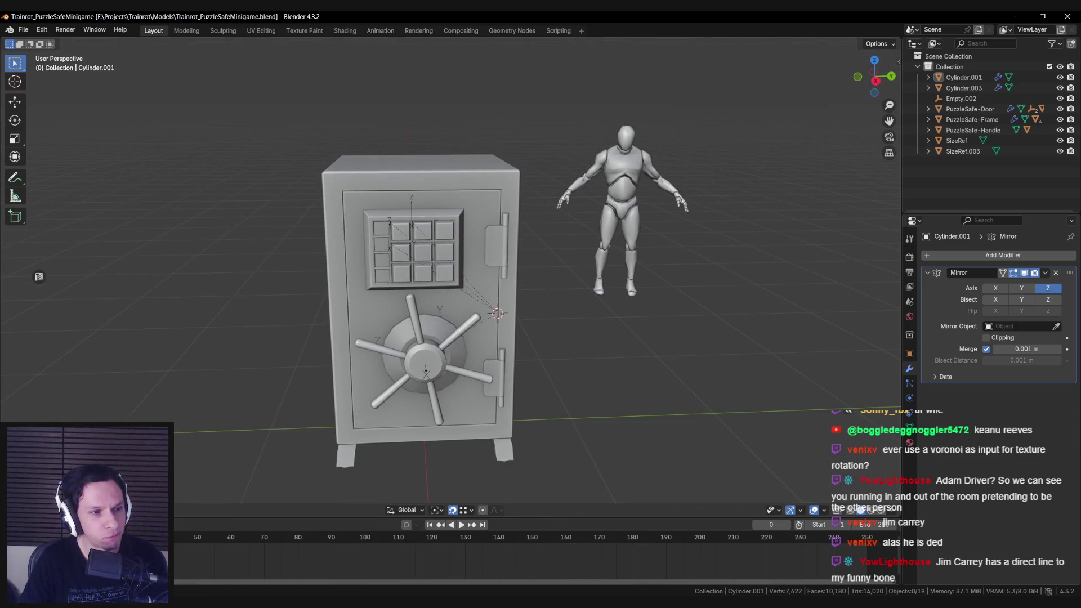
{"action": "middle_click_drag", "start_coordinate": [292, 268], "coordinate": [275, 241]}
{"action": "scroll", "coordinate": [274, 240], "scroll_direction": "up", "scroll_amount": 6}
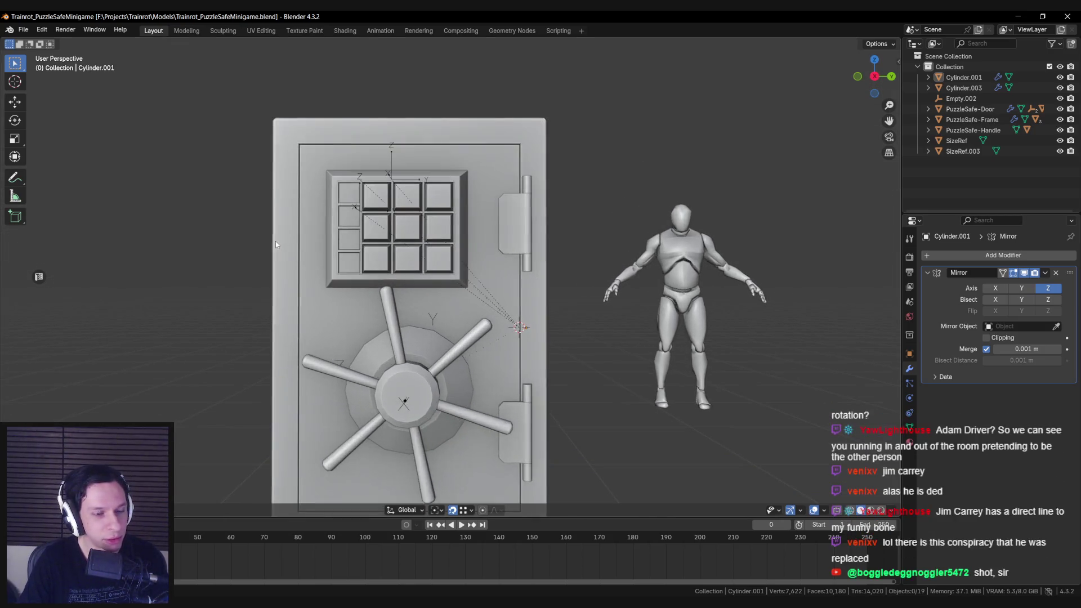
{"action": "scroll", "coordinate": [275, 240], "scroll_direction": "down", "scroll_amount": 5}
{"action": "scroll", "coordinate": [525, 217], "scroll_direction": "up", "scroll_amount": 5}
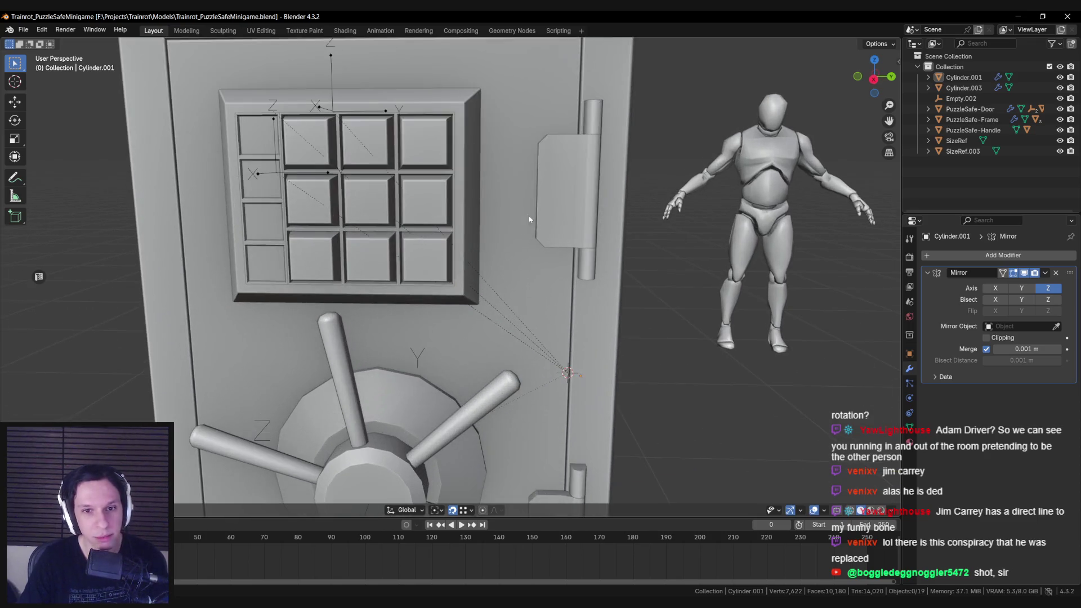
{"action": "mouse_move", "coordinate": [506, 208]}
{"action": "middle_mouse_down"}
{"action": "mouse_move", "coordinate": [492, 198]}
{"action": "mouse_move", "coordinate": [445, 253]}
{"action": "mouse_move", "coordinate": [414, 217]}
{"action": "mouse_move", "coordinate": [352, 210]}
{"action": "mouse_move", "coordinate": [501, 247]}
{"action": "middle_mouse_up"}
{"action": "scroll", "coordinate": [492, 198], "scroll_direction": "down", "scroll_amount": 5}
{"action": "key", "text": "ctrl+s"}
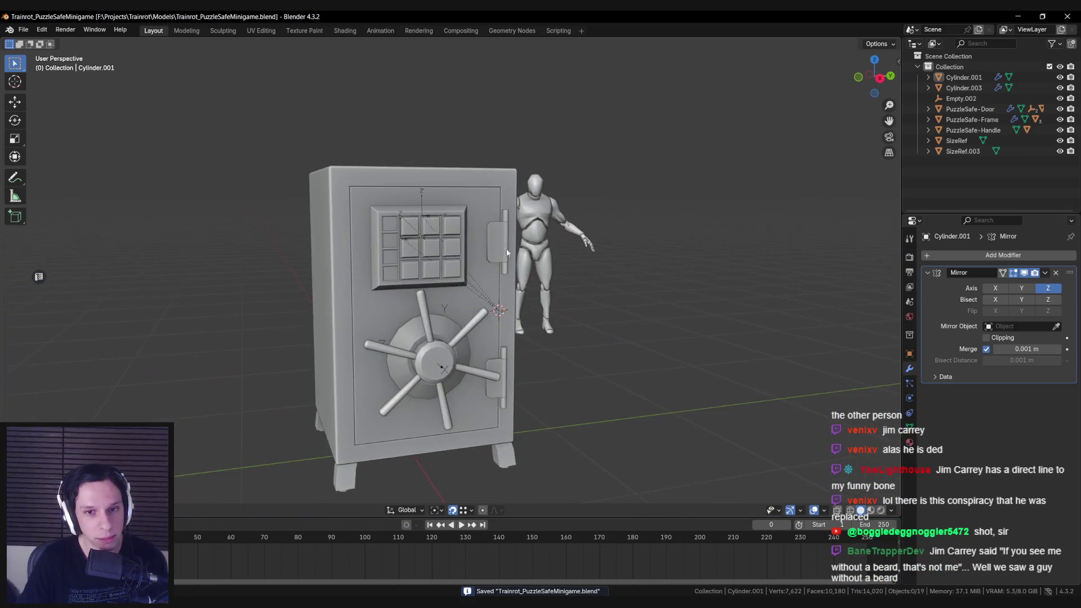
{"action": "scroll", "coordinate": [501, 247], "scroll_direction": "up", "scroll_amount": 2}
{"action": "left_click", "coordinate": [502, 237]}
{"action": "scroll", "coordinate": [486, 237], "scroll_direction": "up", "scroll_amount": 1}
{"action": "left_click", "coordinate": [478, 214], "text": "shift"}
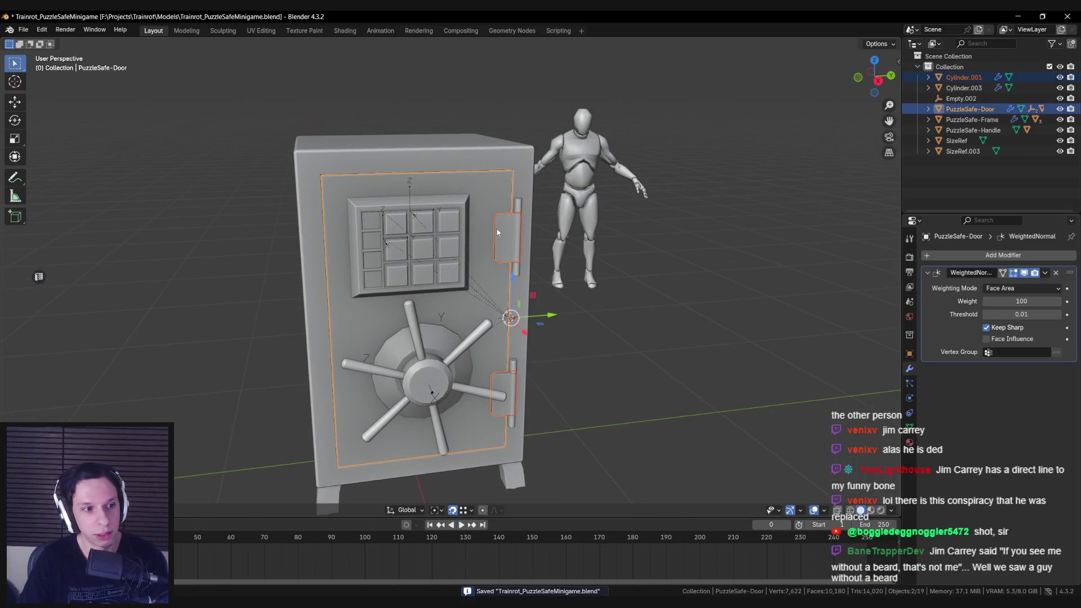
{"action": "middle_click_drag", "start_coordinate": [478, 220], "coordinate": [481, 246]}
{"action": "scroll", "coordinate": [482, 247], "scroll_direction": "up", "scroll_amount": 1}
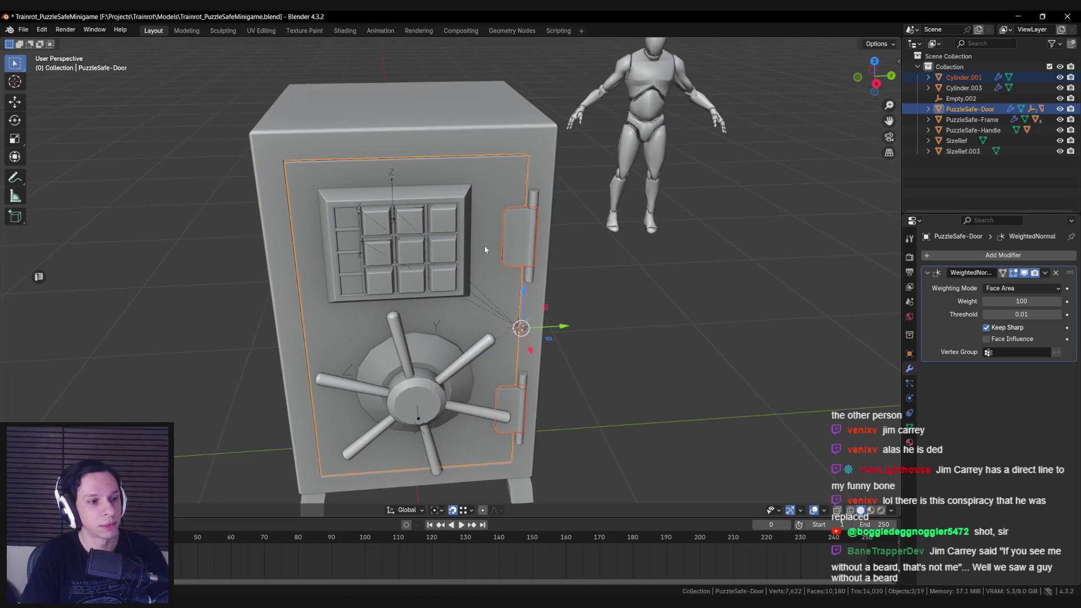
{"action": "middle_click_drag", "start_coordinate": [484, 250], "coordinate": [429, 270]}
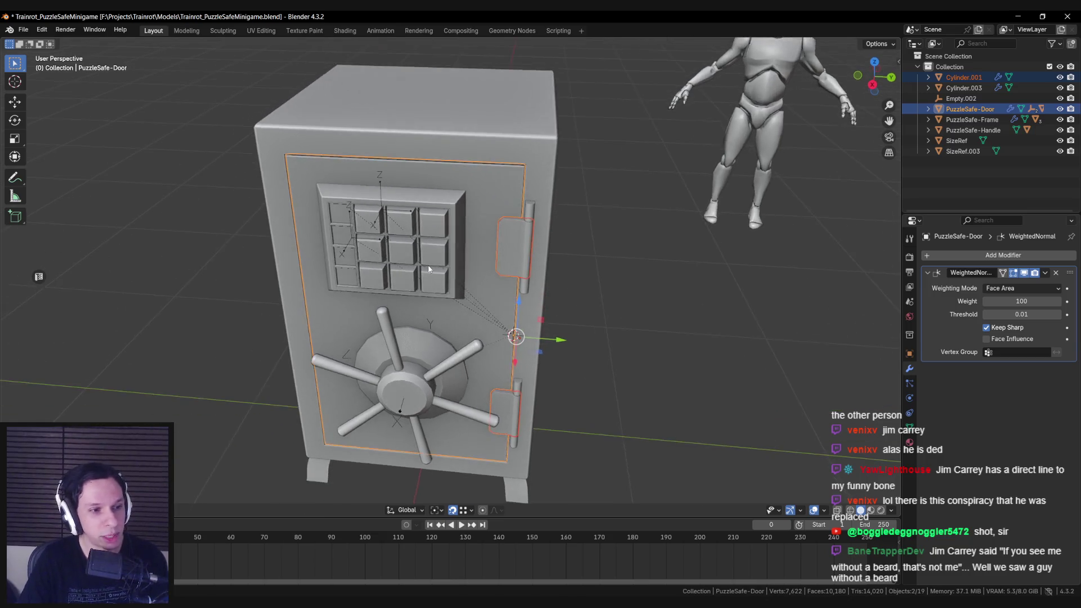
{"action": "scroll", "coordinate": [475, 252], "scroll_direction": "up", "scroll_amount": 2}
{"action": "mouse_move", "coordinate": [556, 259]}
{"action": "middle_mouse_down"}
{"action": "mouse_move", "coordinate": [539, 266]}
{"action": "mouse_move", "coordinate": [532, 242]}
{"action": "middle_mouse_up"}
{"action": "scroll", "coordinate": [533, 242], "scroll_direction": "up", "scroll_amount": 2}
{"action": "scroll", "coordinate": [506, 279], "scroll_direction": "down", "scroll_amount": 1}
{"action": "middle_click_drag", "start_coordinate": [503, 282], "coordinate": [505, 339]}
{"action": "mouse_move", "coordinate": [550, 391]}
{"action": "middle_mouse_down"}
{"action": "mouse_move", "coordinate": [464, 229]}
{"action": "mouse_move", "coordinate": [454, 259]}
{"action": "middle_mouse_up"}
{"action": "key", "text": "alt+a"}
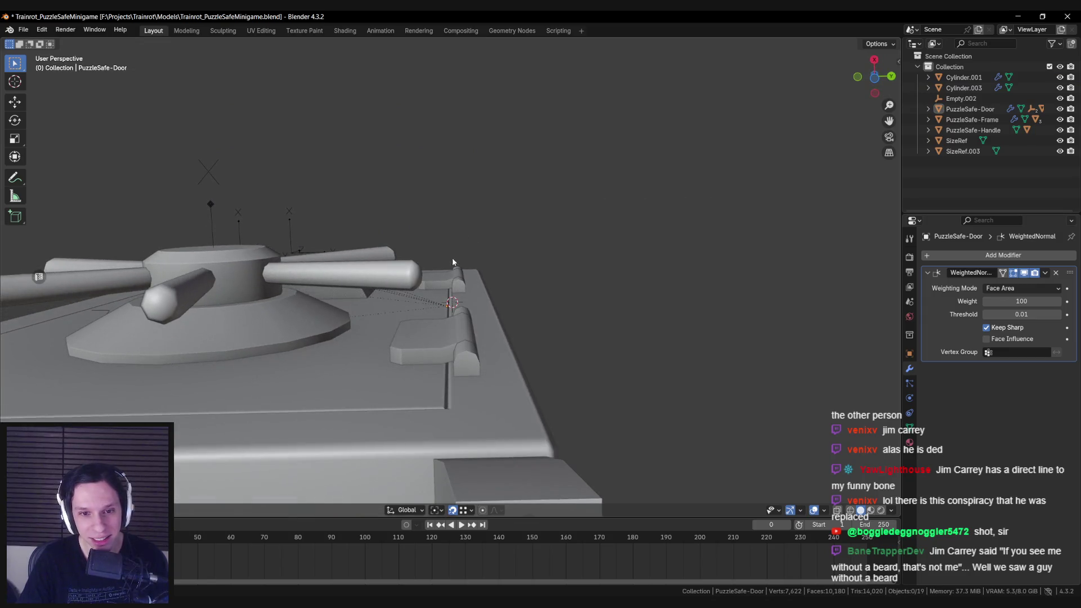
Select the upper hinge's top corner vertices in Edit Mode with X-ray on.
{"action": "left_click", "coordinate": [454, 260]}
{"action": "key", "text": "Tab"}
{"action": "key", "text": "KP_Decimal"}
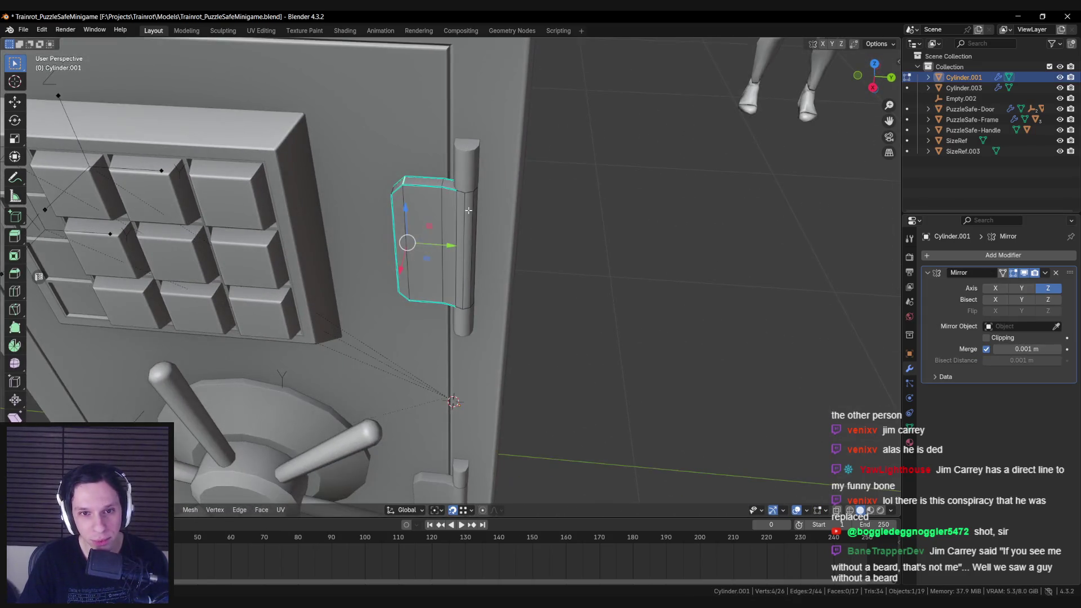
{"action": "key", "text": "alt+a"}
{"action": "left_click_drag", "start_coordinate": [467, 309], "coordinate": [513, 295]}
{"action": "key", "text": "alt+z"}
{"action": "mouse_move", "coordinate": [513, 295]}
{"action": "middle_mouse_down"}
{"action": "mouse_move", "coordinate": [495, 366]}
{"action": "mouse_move", "coordinate": [477, 368]}
{"action": "middle_mouse_up"}
{"action": "left_click", "coordinate": [493, 276]}
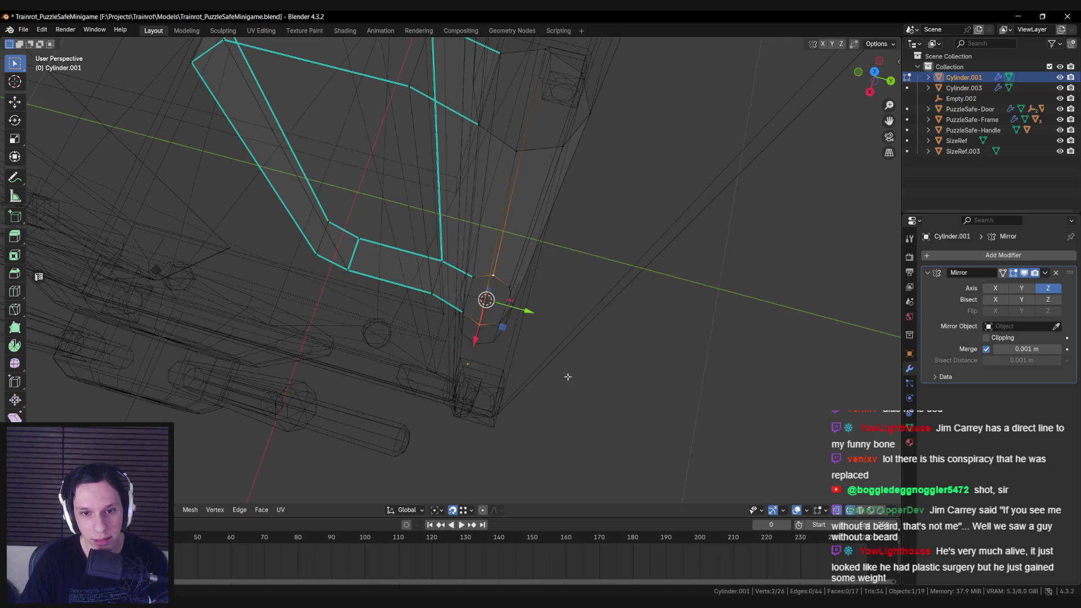
{"action": "key", "text": "Tab"}
{"action": "scroll", "coordinate": [488, 370], "scroll_direction": "down", "scroll_amount": 5}
{"action": "key", "text": "alt+z"}
{"action": "middle_click_drag", "start_coordinate": [488, 369], "coordinate": [495, 292]}
{"action": "scroll", "coordinate": [431, 326], "scroll_direction": "down", "scroll_amount": 2}
Move the safe door's origin to the hinge point.
{"action": "left_click", "coordinate": [461, 329]}
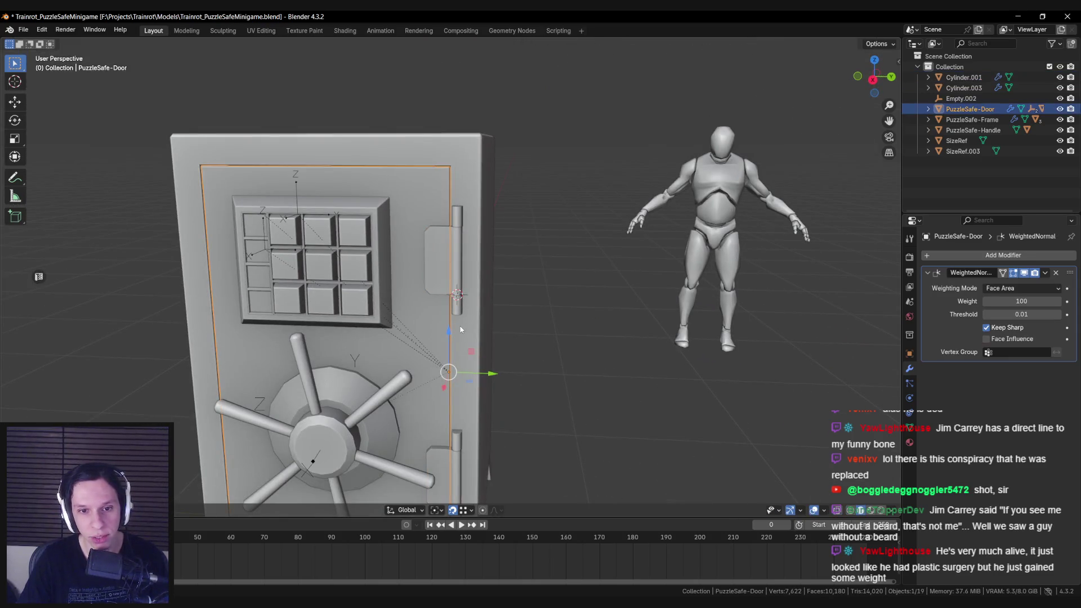
{"action": "right_click", "coordinate": [457, 325]}
{"action": "mouse_move", "coordinate": [450, 367]}
{"action": "left_click", "coordinate": [501, 384]}
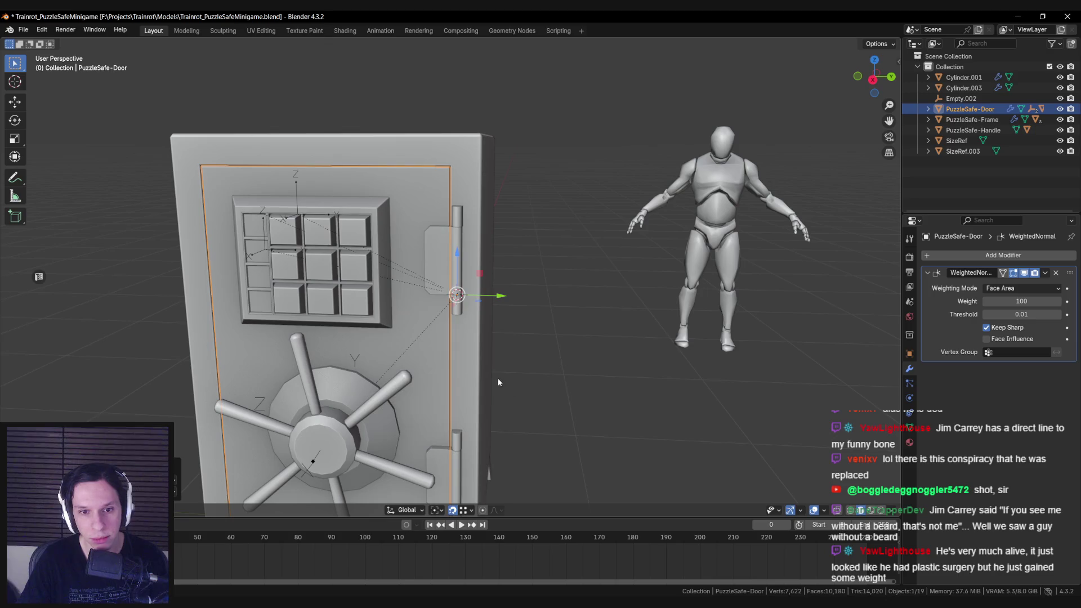
{"action": "middle_click_drag", "start_coordinate": [501, 384], "coordinate": [495, 377]}
Parent the hinge piece to the safe door with Ctrl+P > Object.
{"action": "left_click", "coordinate": [442, 267], "text": "shift"}
{"action": "left_click", "coordinate": [430, 351], "text": "shift"}
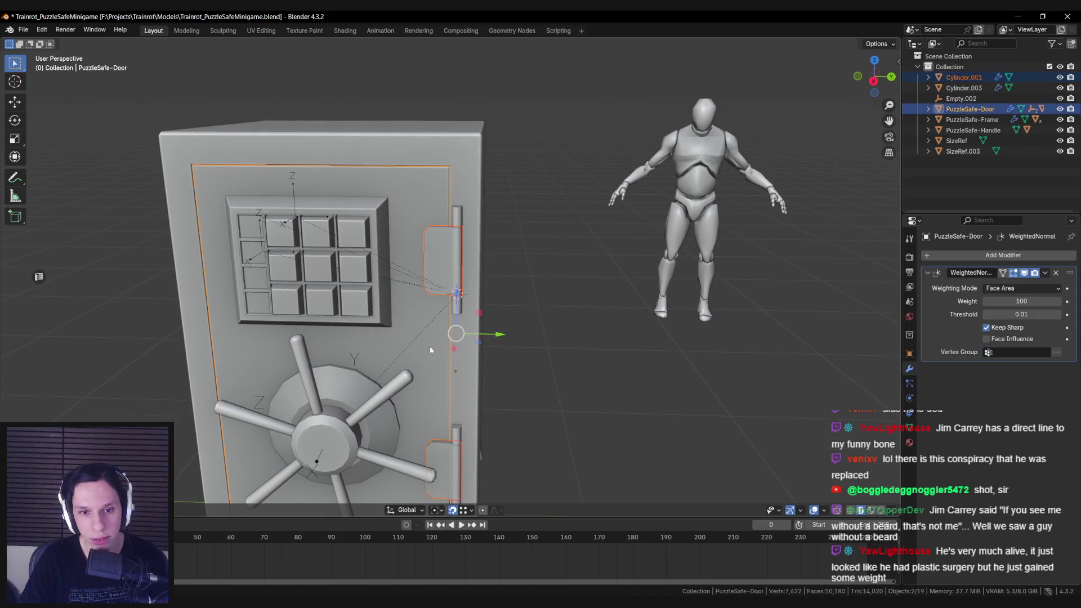
{"action": "key", "text": "ctrl+p"}
{"action": "left_click", "coordinate": [430, 345]}
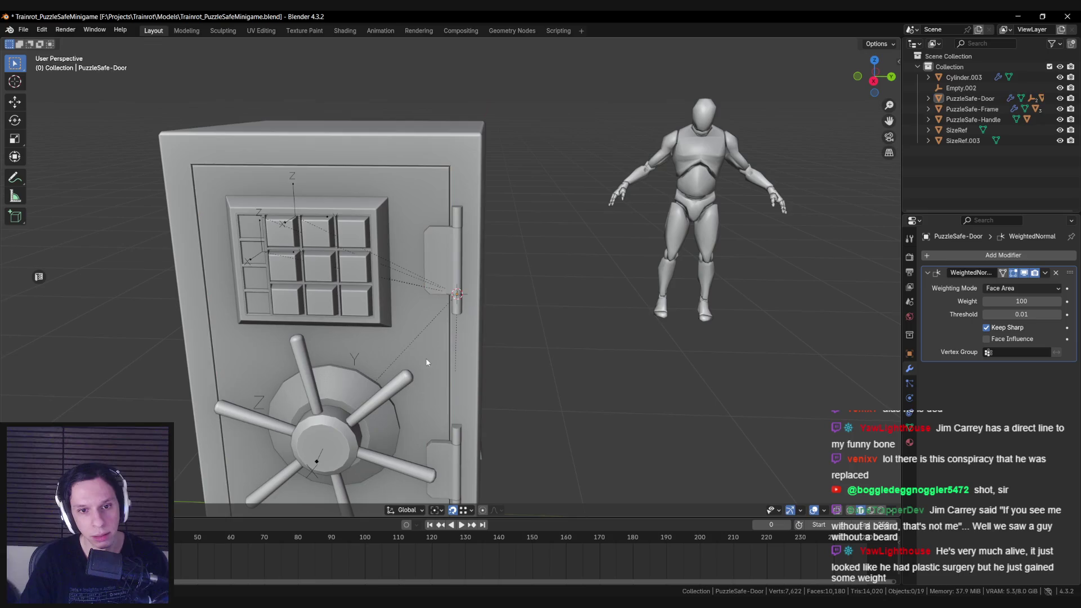
{"action": "left_click", "coordinate": [426, 356]}
Parent the hinge cylinder Cylinder.003 to PuzzleSafe-Frame.
{"action": "left_click", "coordinate": [464, 229]}
{"action": "scroll", "coordinate": [464, 253], "scroll_direction": "down", "scroll_amount": 3}
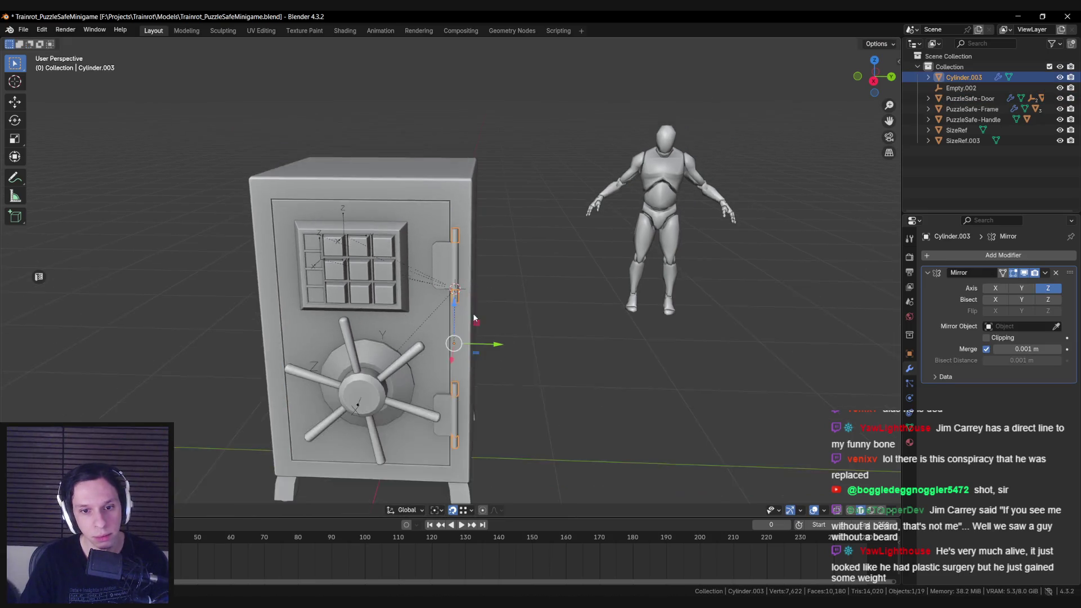
{"action": "left_click", "coordinate": [462, 326], "text": "shift"}
{"action": "key", "text": "ctrl+p"}
{"action": "left_click", "coordinate": [461, 326]}
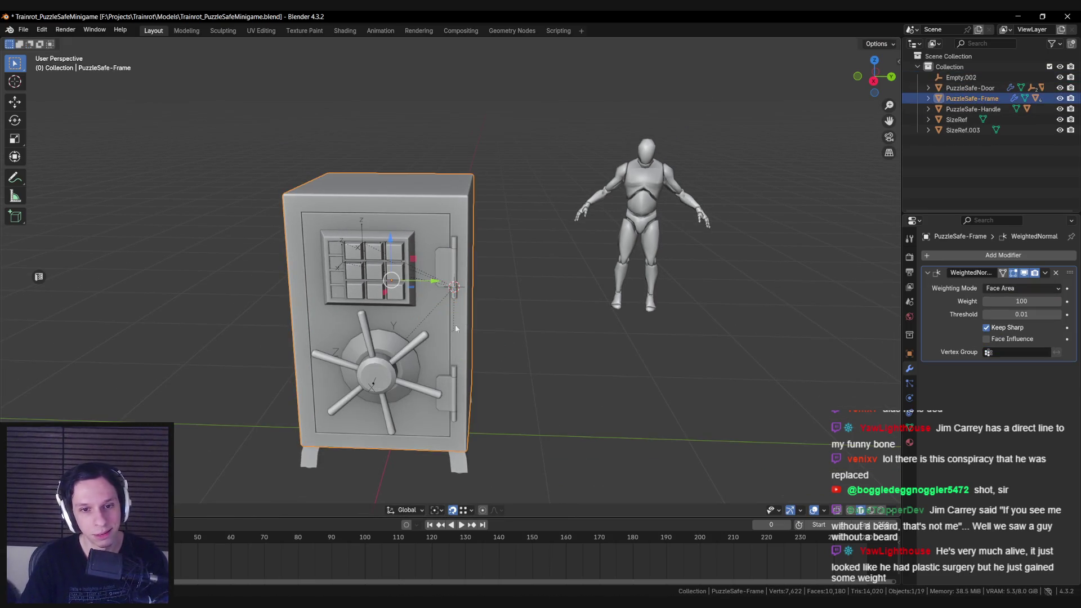
{"action": "left_click", "coordinate": [437, 343], "text": "shift"}
{"action": "middle_click_drag", "start_coordinate": [437, 343], "coordinate": [469, 326]}
Export the door and frame assets from the Unreal sidebar panel.
{"action": "key", "text": "n"}
{"action": "left_click", "coordinate": [838, 477]}
{"action": "key", "text": "n"}
{"action": "mouse_move", "coordinate": [577, 407]}
{"action": "middle_mouse_down"}
{"action": "mouse_move", "coordinate": [455, 386]}
{"action": "mouse_move", "coordinate": [461, 304]}
{"action": "middle_mouse_up"}
Save the blend file before switching to the Unreal editor.
{"action": "key", "text": "ctrl+s"}
{"action": "key", "text": "g"}
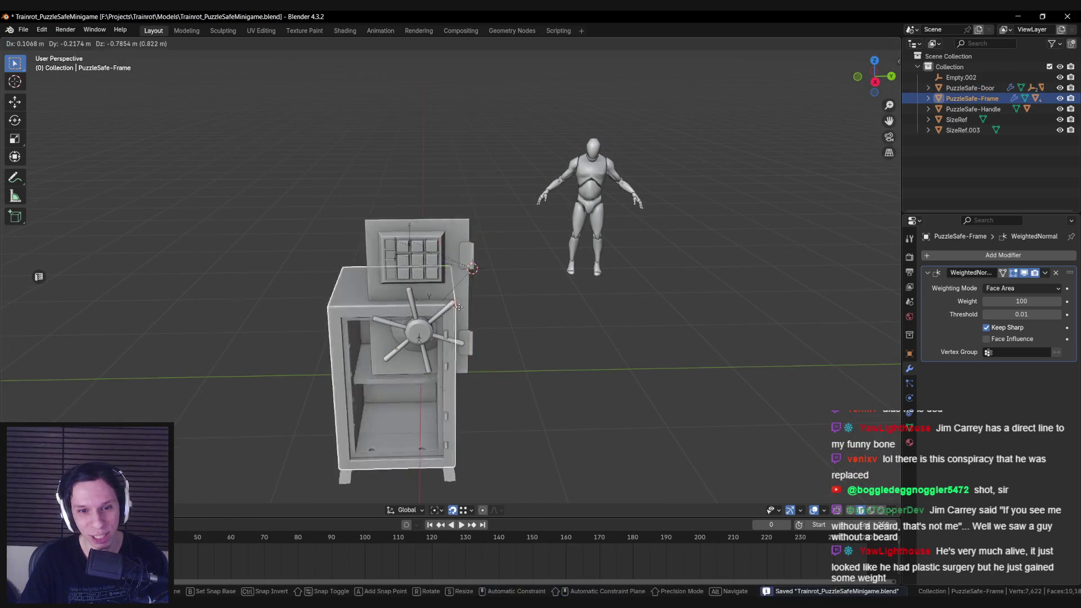
{"action": "right_click", "coordinate": [462, 348]}
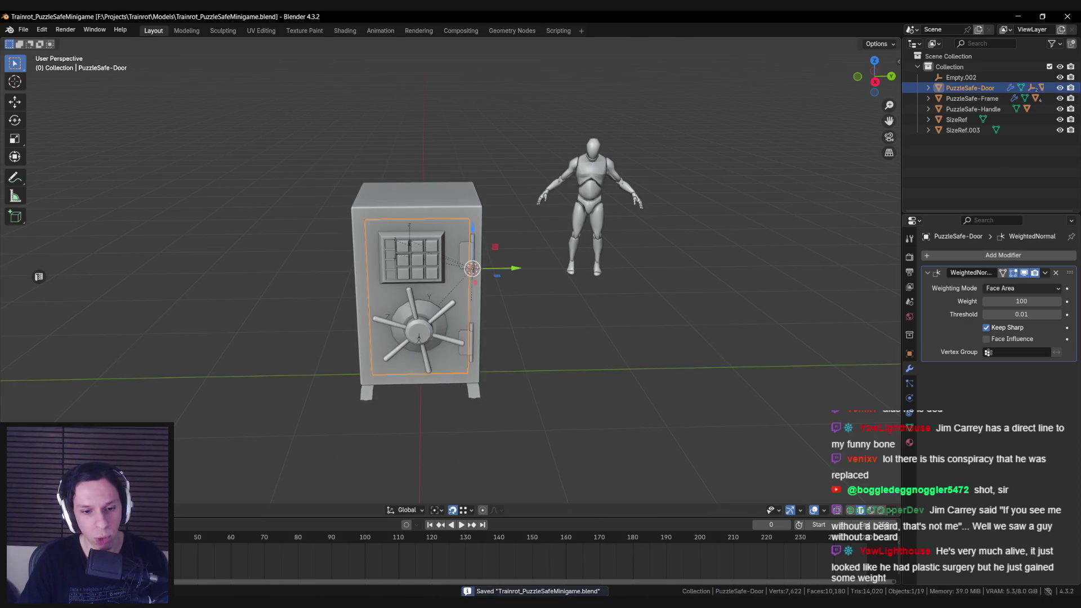
{"action": "key", "text": "alt+Tab"}
Reimport the updated safe door and frame assets from the Content Browser.
{"action": "left_click_drag", "start_coordinate": [717, 532], "coordinate": [597, 520]}
{"action": "right_click", "coordinate": [657, 519]}
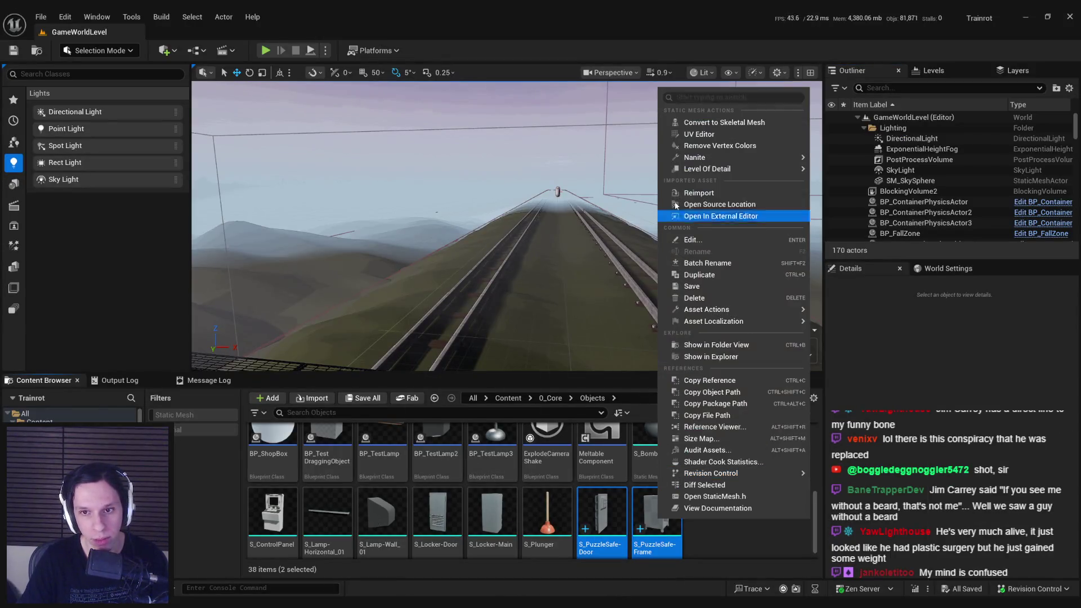
{"action": "left_click", "coordinate": [687, 198]}
Open the LevelTrain_Cabin-Library level from Recent Levels.
{"action": "left_click", "coordinate": [40, 16]}
{"action": "mouse_move", "coordinate": [62, 90]}
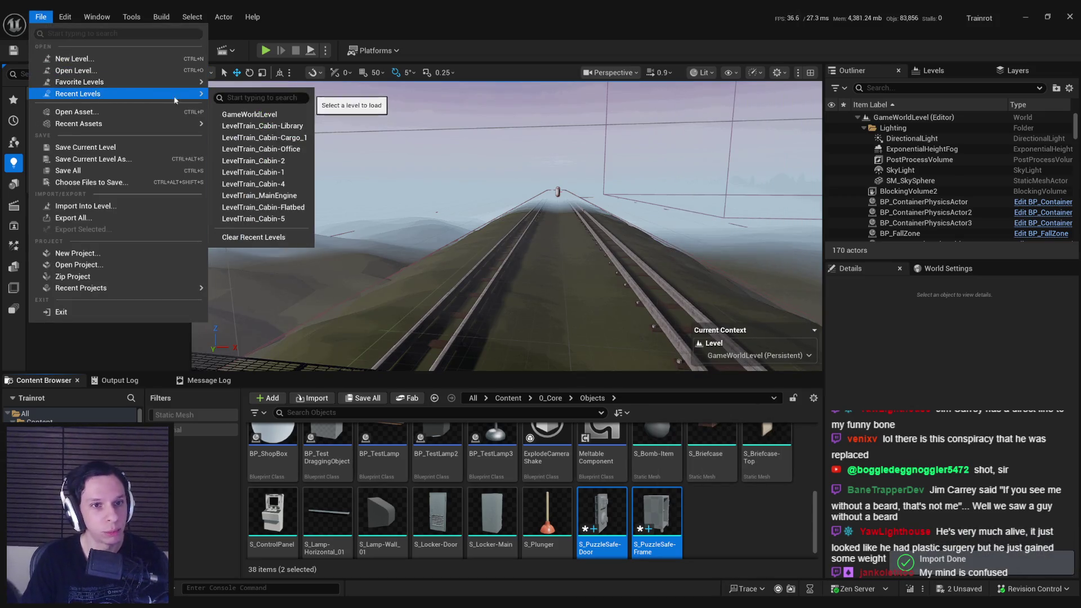
{"action": "left_click", "coordinate": [259, 128]}
Select the safe door in the level and raise it to sit in the frame.
{"action": "left_click", "coordinate": [608, 507]}
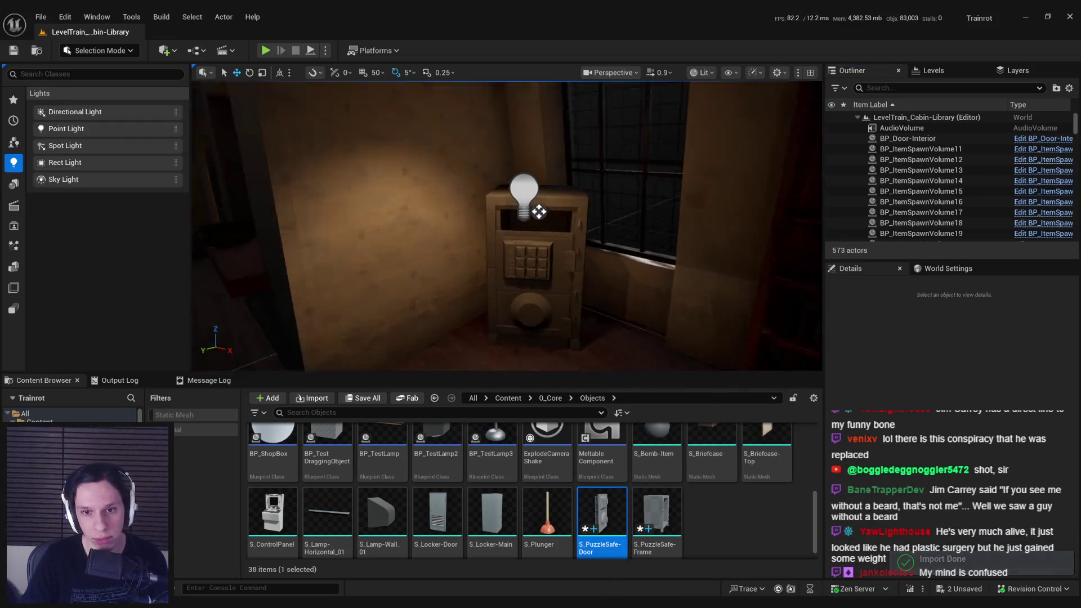
{"action": "left_click", "coordinate": [529, 270]}
{"action": "right_click_drag", "start_coordinate": [532, 129], "coordinate": [547, 287]}
{"action": "mouse_move", "coordinate": [552, 169]}
{"action": "left_mouse_down"}
{"action": "mouse_move", "coordinate": [552, 126]}
{"action": "mouse_move", "coordinate": [541, 135]}
{"action": "left_mouse_up"}
{"action": "mouse_move", "coordinate": [542, 225]}
{"action": "right_mouse_down"}
{"action": "mouse_move", "coordinate": [586, 214]}
{"action": "mouse_move", "coordinate": [622, 183]}
{"action": "right_mouse_up"}
{"action": "key", "text": "alt+Tab"}
{"action": "key", "text": "alt+Tab"}
{"action": "scroll", "coordinate": [444, 354], "scroll_direction": "up", "scroll_amount": 3}
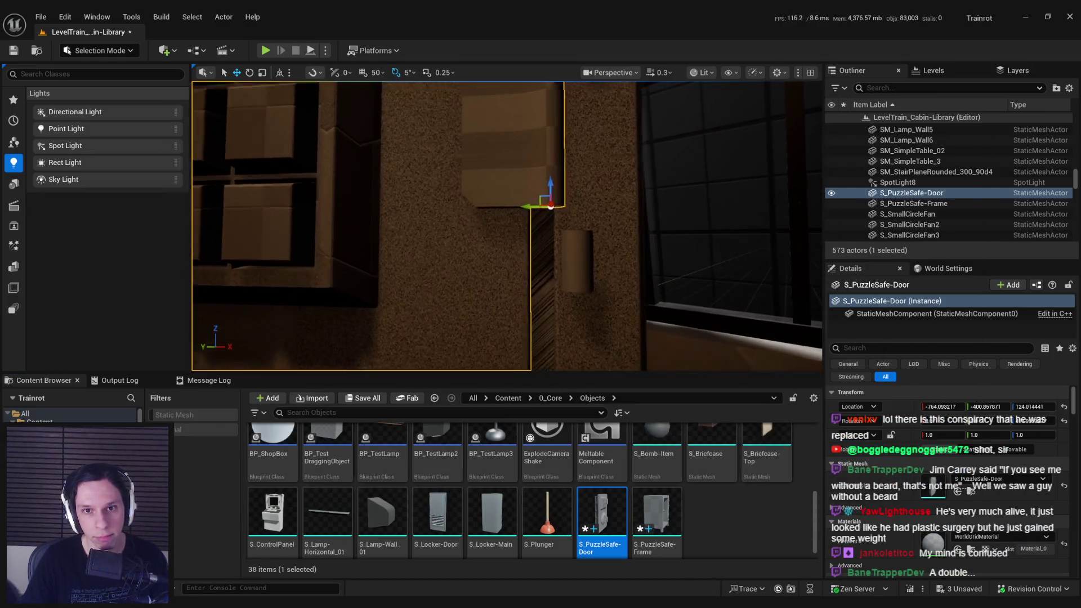
{"action": "left_click_drag", "start_coordinate": [563, 209], "coordinate": [564, 221]}
{"action": "right_click_drag", "start_coordinate": [565, 221], "coordinate": [597, 262]}
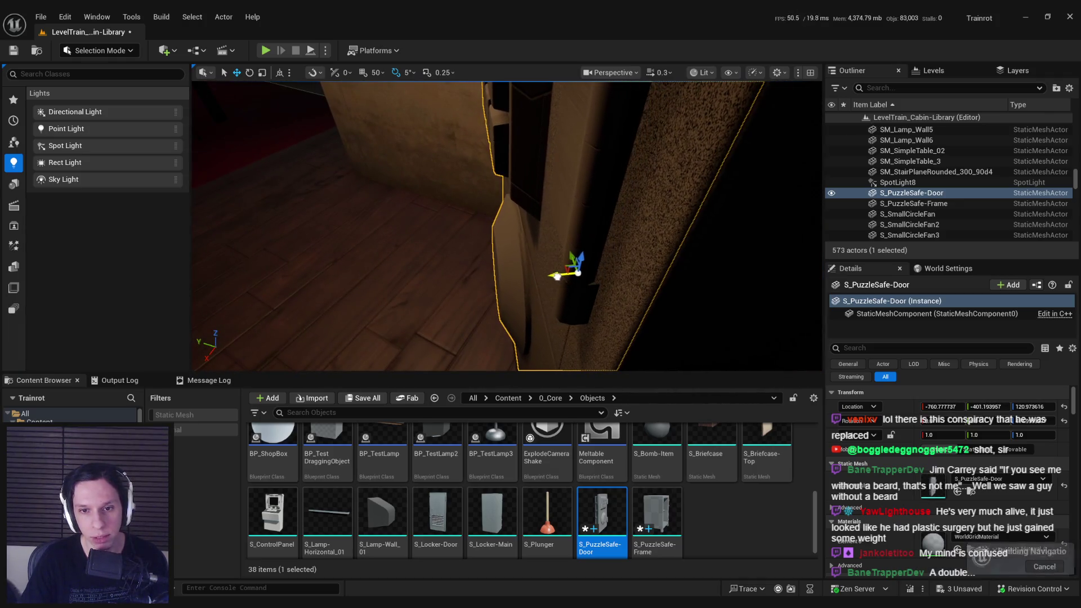
Inspect the door fit in Unlit view mode, then switch back to Lit.
{"action": "left_click", "coordinate": [731, 73]}
{"action": "left_click", "coordinate": [701, 72]}
{"action": "left_click", "coordinate": [721, 116]}
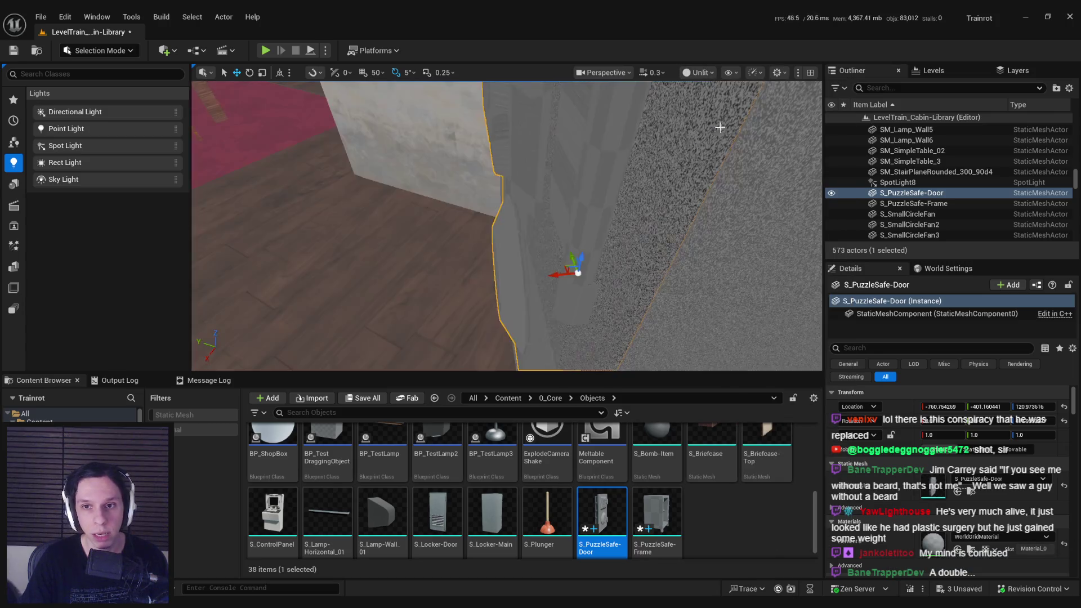
{"action": "scroll", "coordinate": [506, 225], "scroll_direction": "down", "scroll_amount": 5}
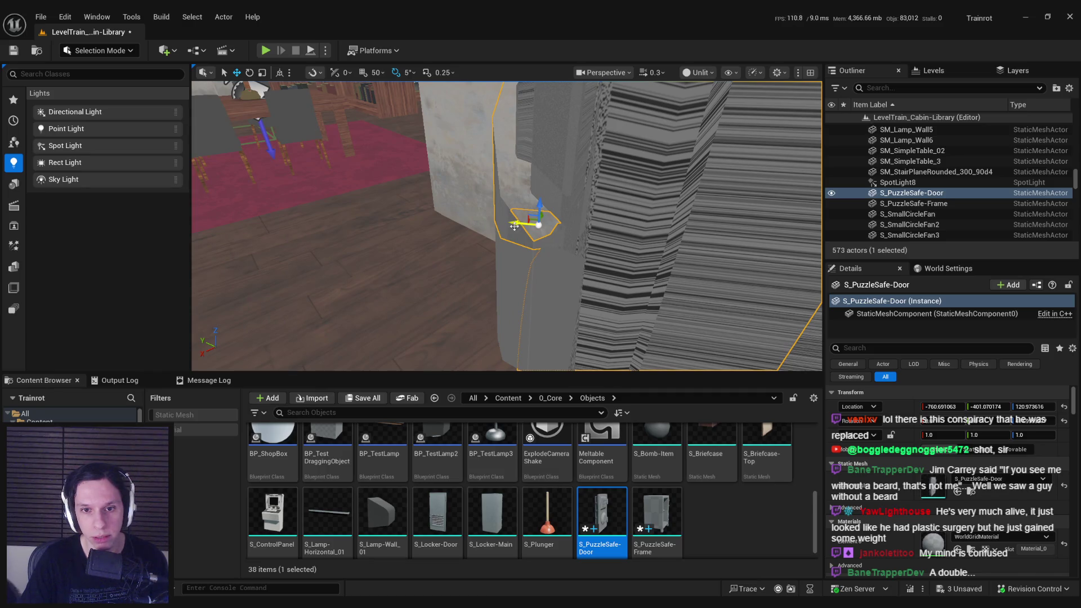
{"action": "scroll", "coordinate": [514, 226], "scroll_direction": "up", "scroll_amount": 5}
{"action": "left_click", "coordinate": [699, 72]}
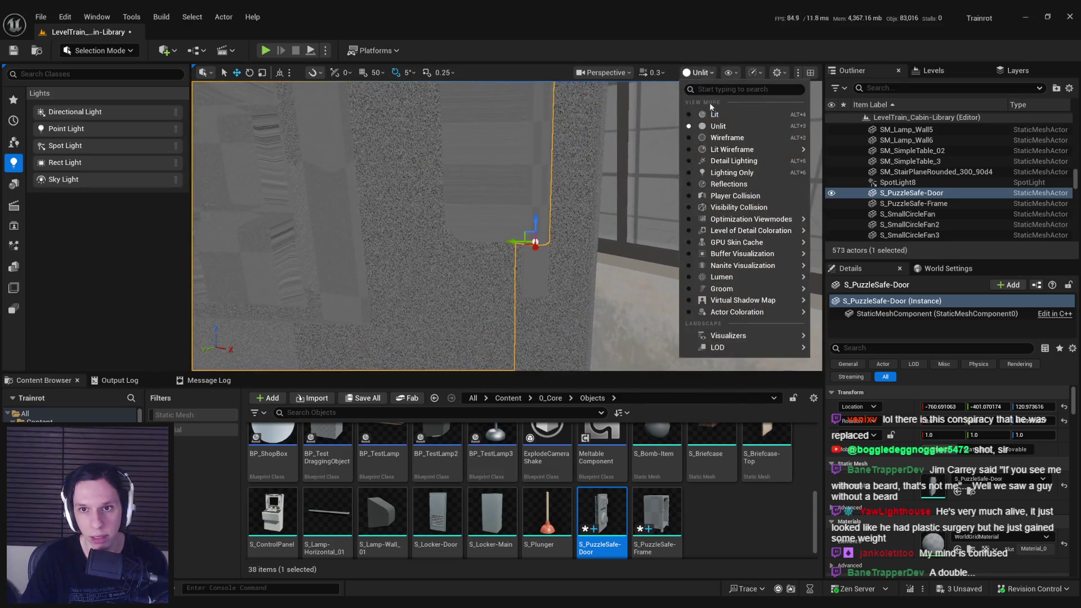
{"action": "left_click", "coordinate": [714, 114]}
Fine-tune the door height to Z 121.106.
{"action": "middle_click_drag", "start_coordinate": [541, 219], "coordinate": [538, 284]}
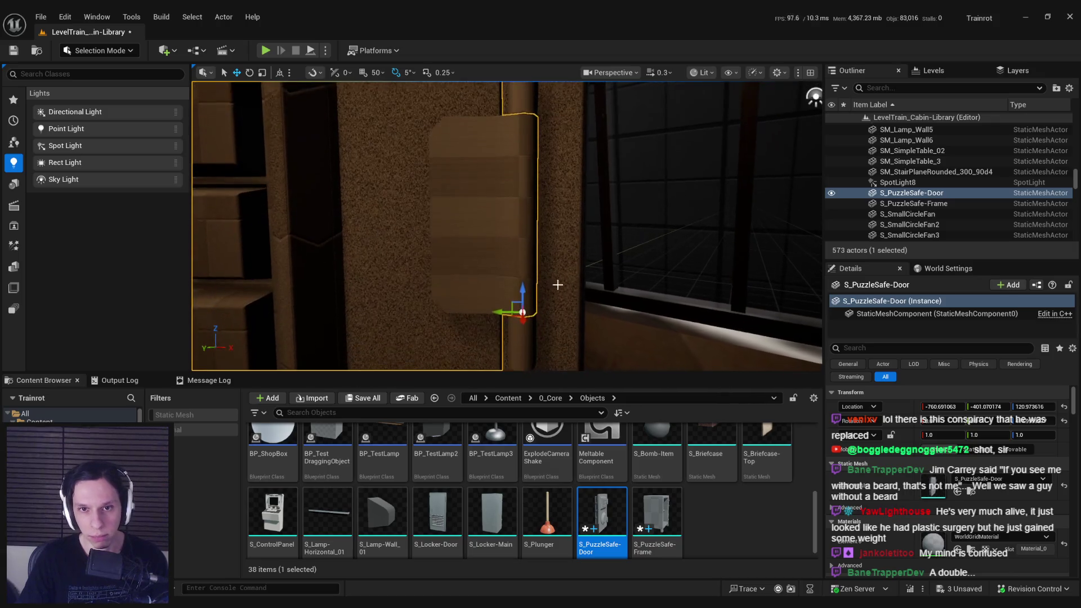
{"action": "mouse_move", "coordinate": [558, 285]}
{"action": "right_mouse_down"}
{"action": "mouse_move", "coordinate": [569, 281]}
{"action": "mouse_move", "coordinate": [552, 293]}
{"action": "right_mouse_up"}
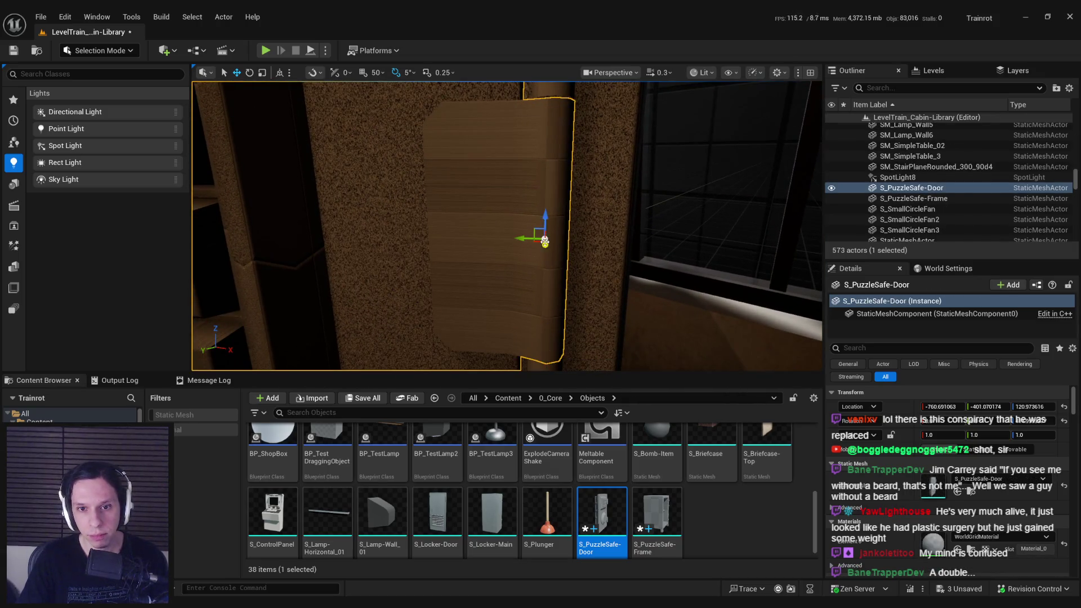
{"action": "left_click_drag", "start_coordinate": [545, 214], "coordinate": [542, 213]}
{"action": "middle_click_drag", "start_coordinate": [542, 212], "coordinate": [557, 258]}
{"action": "scroll", "coordinate": [506, 225], "scroll_direction": "up", "scroll_amount": 1}
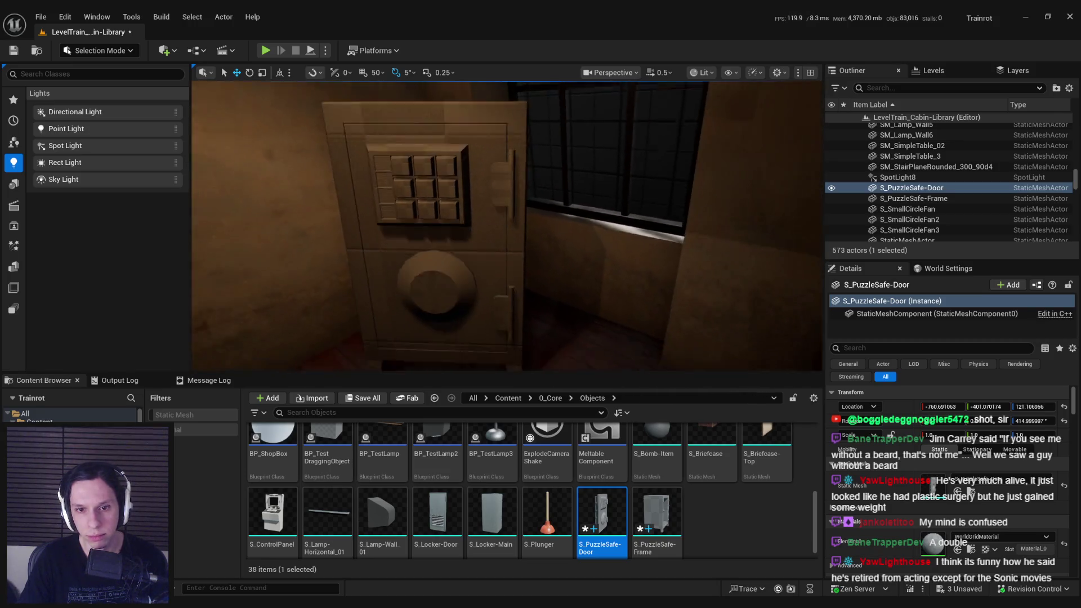
Undo the trial door rotation, return to move mode, and save the cabin level.
{"action": "scroll", "coordinate": [558, 261], "scroll_direction": "down", "scroll_amount": 3}
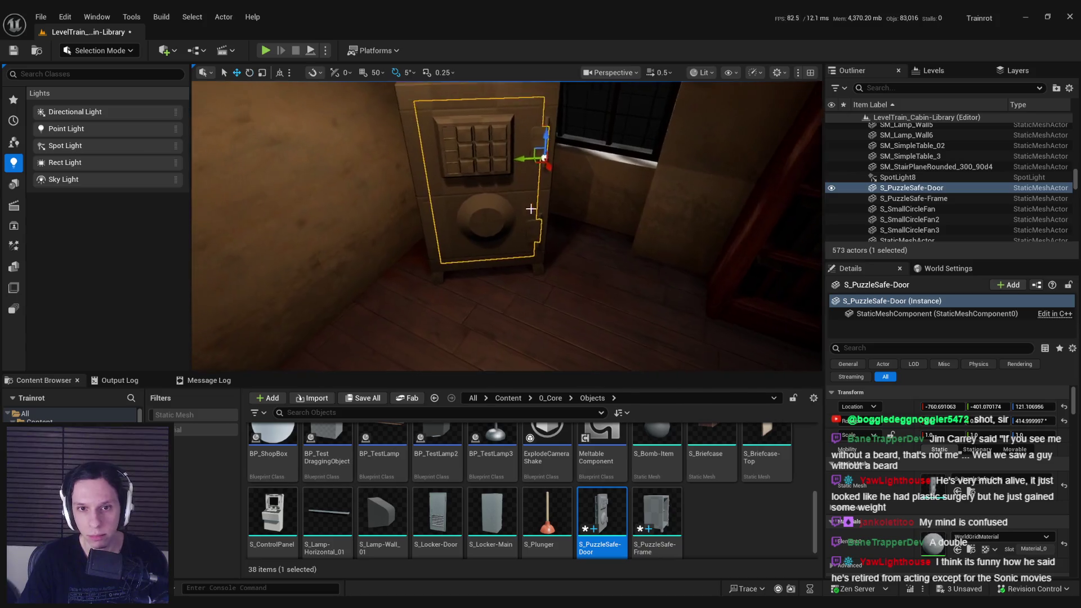
{"action": "key", "text": "w"}
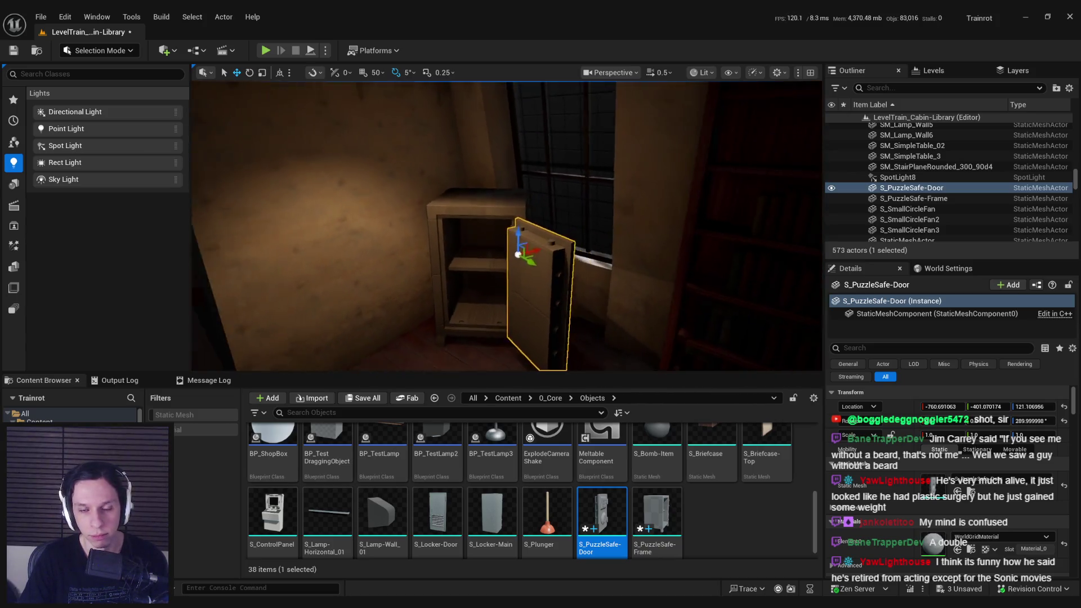
{"action": "mouse_move", "coordinate": [507, 225]}
{"action": "right_mouse_down"}
{"action": "mouse_move", "coordinate": [507, 253]}
{"action": "mouse_move", "coordinate": [512, 242]}
{"action": "mouse_move", "coordinate": [498, 229]}
{"action": "mouse_move", "coordinate": [496, 239]}
{"action": "mouse_move", "coordinate": [506, 236]}
{"action": "mouse_move", "coordinate": [493, 237]}
{"action": "mouse_move", "coordinate": [495, 225]}
{"action": "right_mouse_up"}
{"action": "key", "text": "ctrl+z"}
{"action": "key", "text": "ctrl+s"}
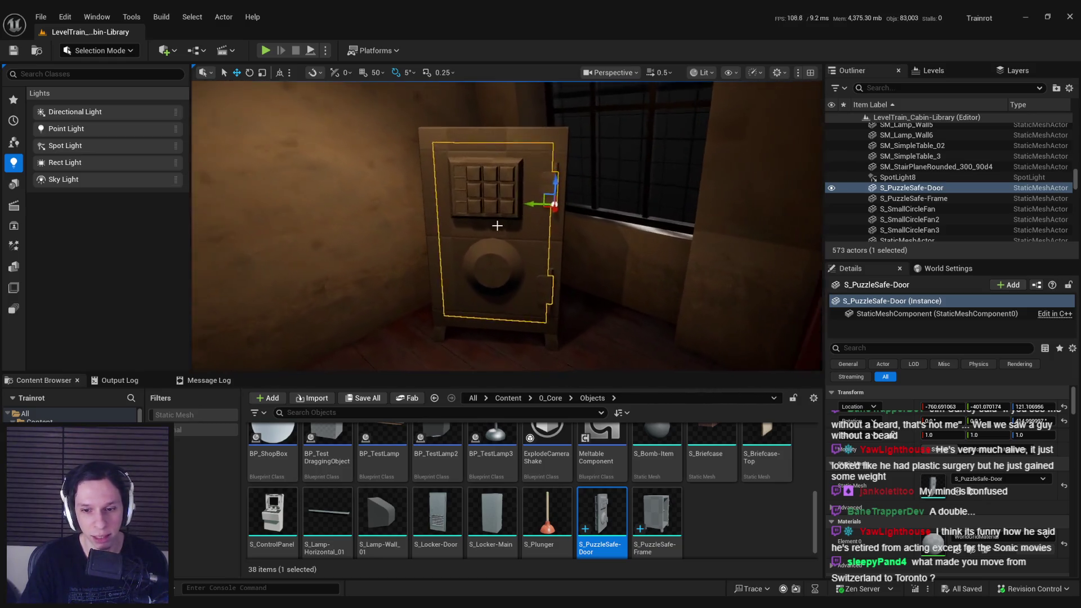
{"action": "key", "text": "alt+Tab"}
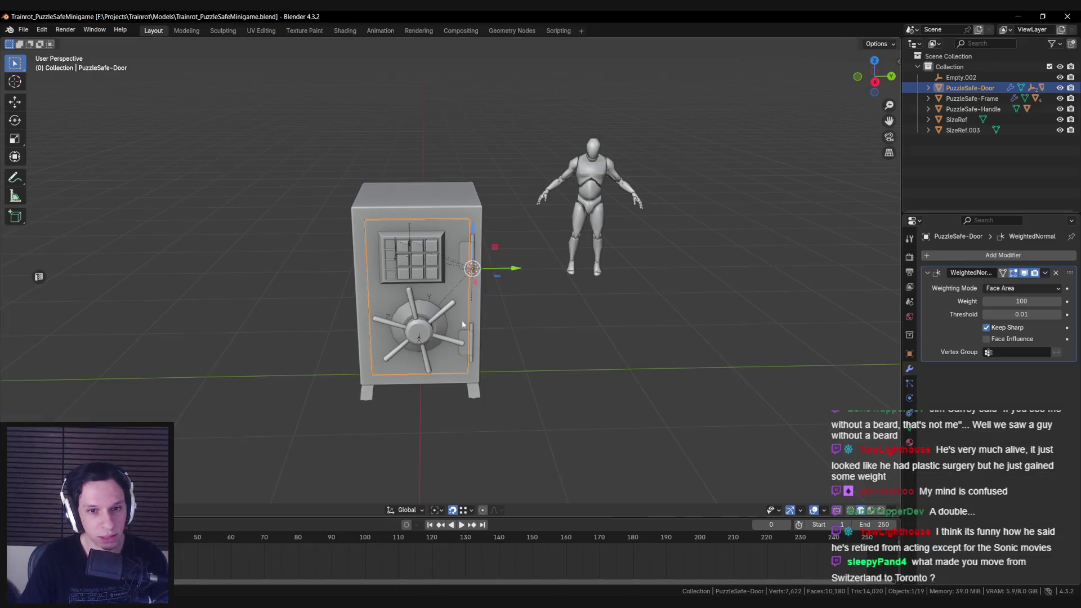
Export PuzzleSafe-Handle from Blender and drop the FBX into Unreal's Content Browser.
{"action": "left_click", "coordinate": [973, 109]}
{"action": "left_click", "coordinate": [849, 477]}
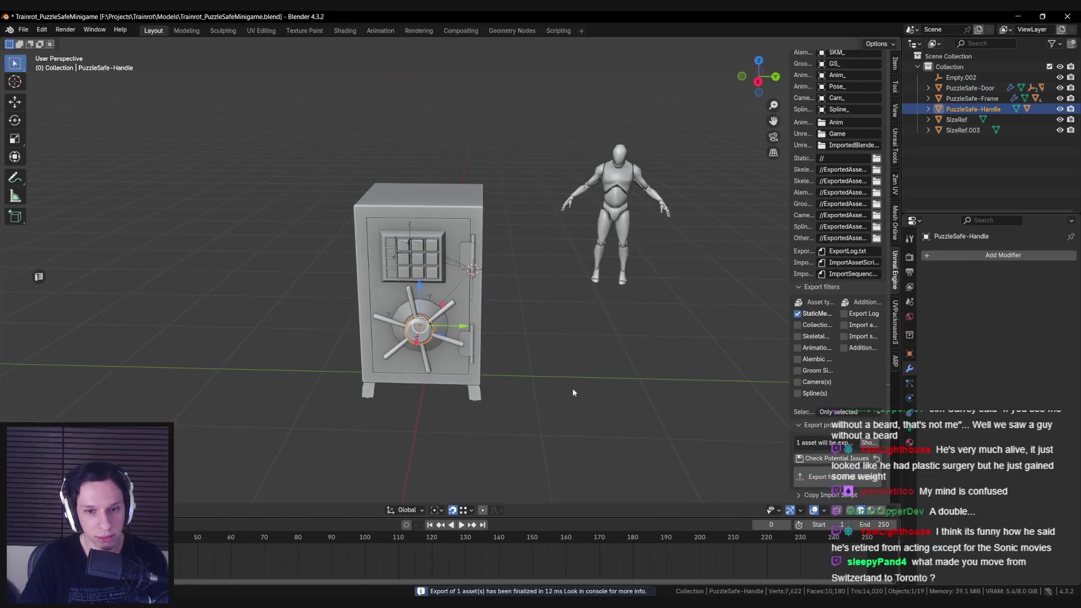
{"action": "key", "text": "alt+Tab"}
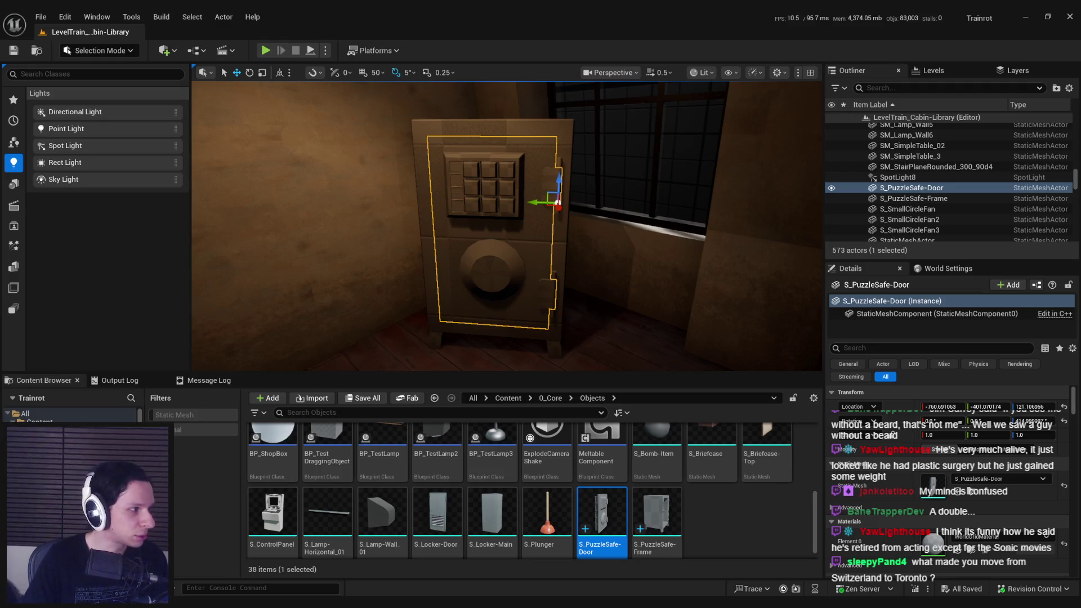
{"action": "left_click_drag", "start_coordinate": [746, 531], "coordinate": [746, 531]}
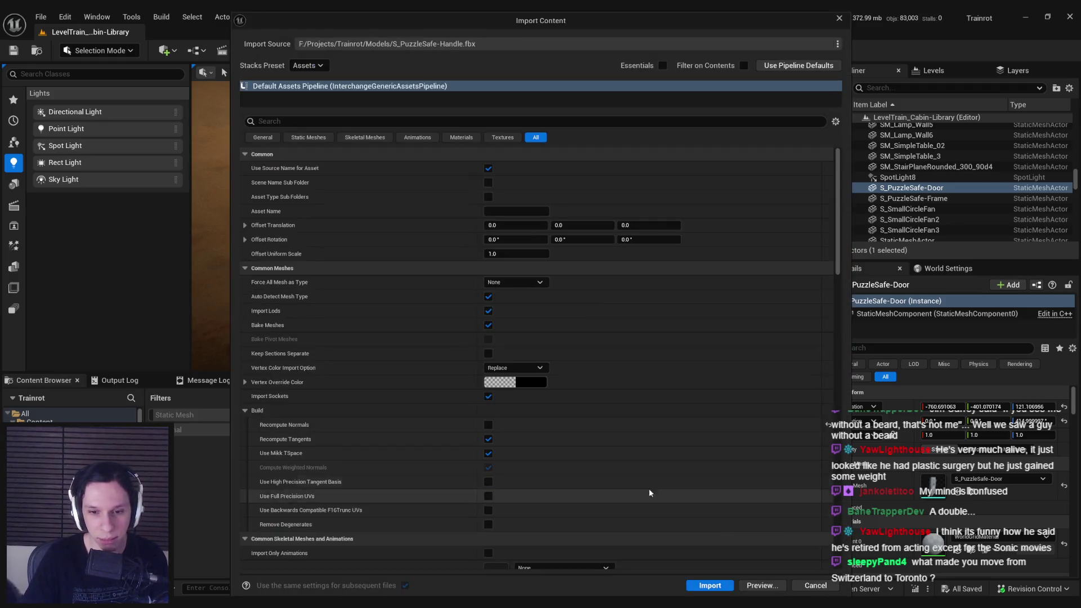
Import the handle and give a duplicate of the door actor the S_PuzzleSafe-Handle mesh.
{"action": "left_click", "coordinate": [708, 585]}
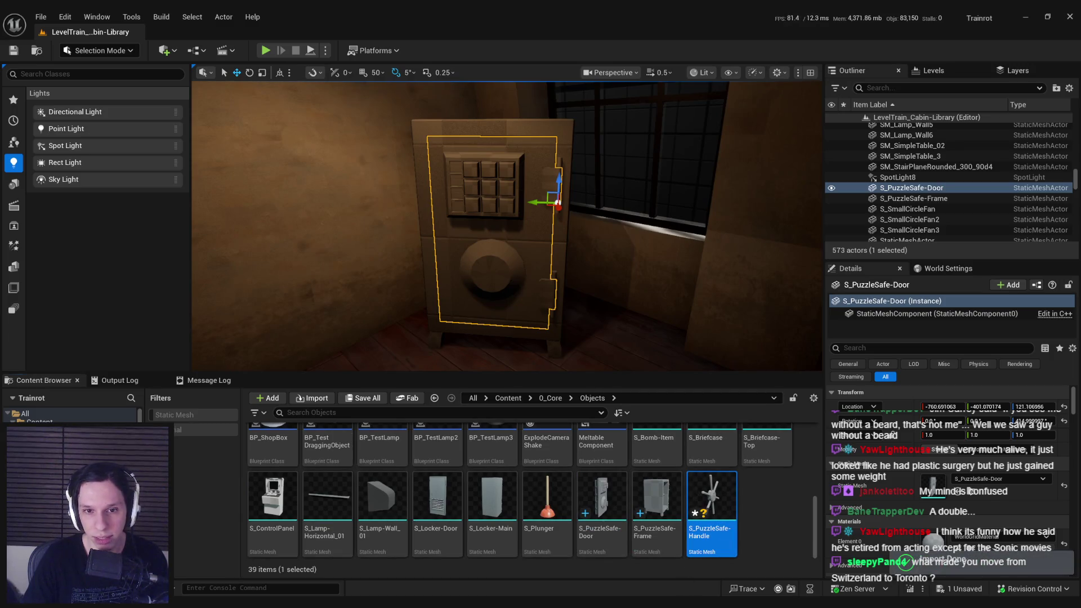
{"action": "key", "text": "ctrl+d"}
{"action": "mouse_move", "coordinate": [710, 498]}
{"action": "left_mouse_down"}
{"action": "mouse_move", "coordinate": [800, 529]}
{"action": "mouse_move", "coordinate": [994, 480]}
{"action": "left_mouse_up"}
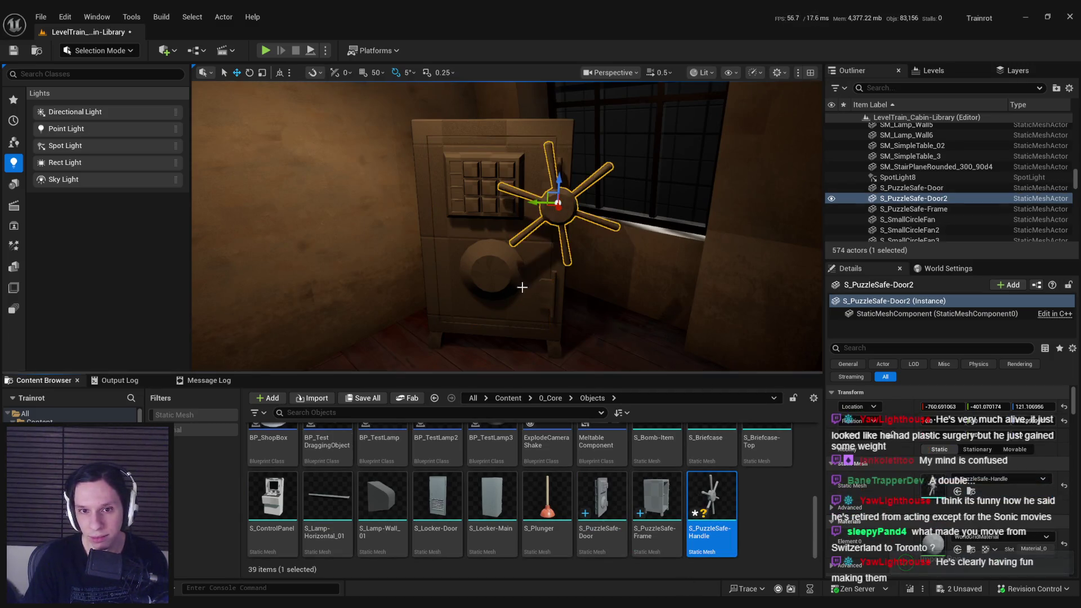
Position the spoked handle on the front of the safe door.
{"action": "right_click_drag", "start_coordinate": [278, 258], "coordinate": [278, 257]}
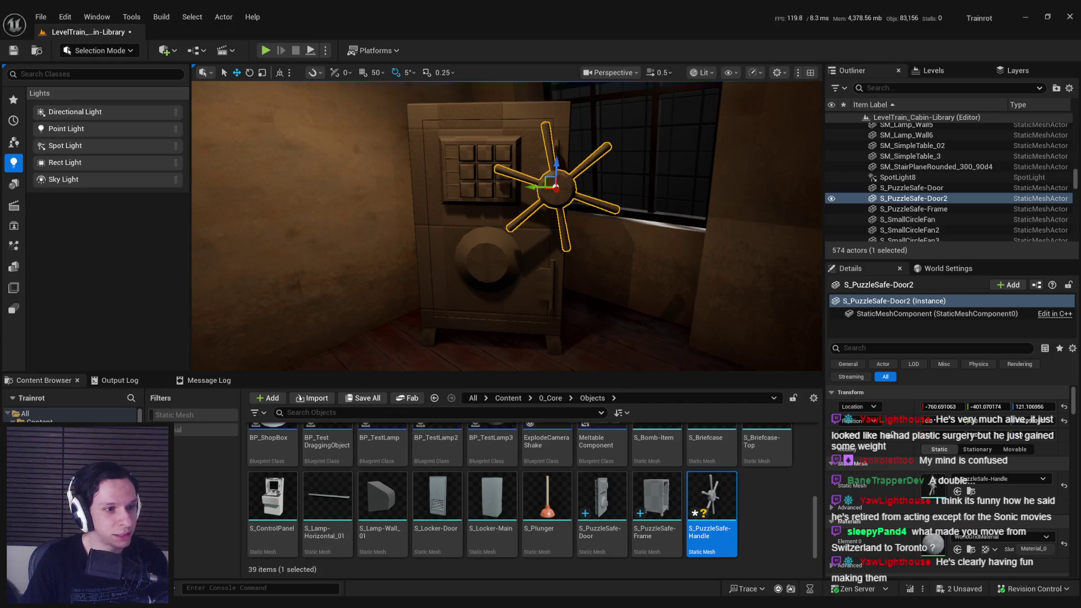
{"action": "right_click_drag", "start_coordinate": [569, 187], "coordinate": [570, 186]}
{"action": "right_click_drag", "start_coordinate": [521, 251], "coordinate": [512, 273]}
{"action": "scroll", "coordinate": [511, 274], "scroll_direction": "down", "scroll_amount": 2}
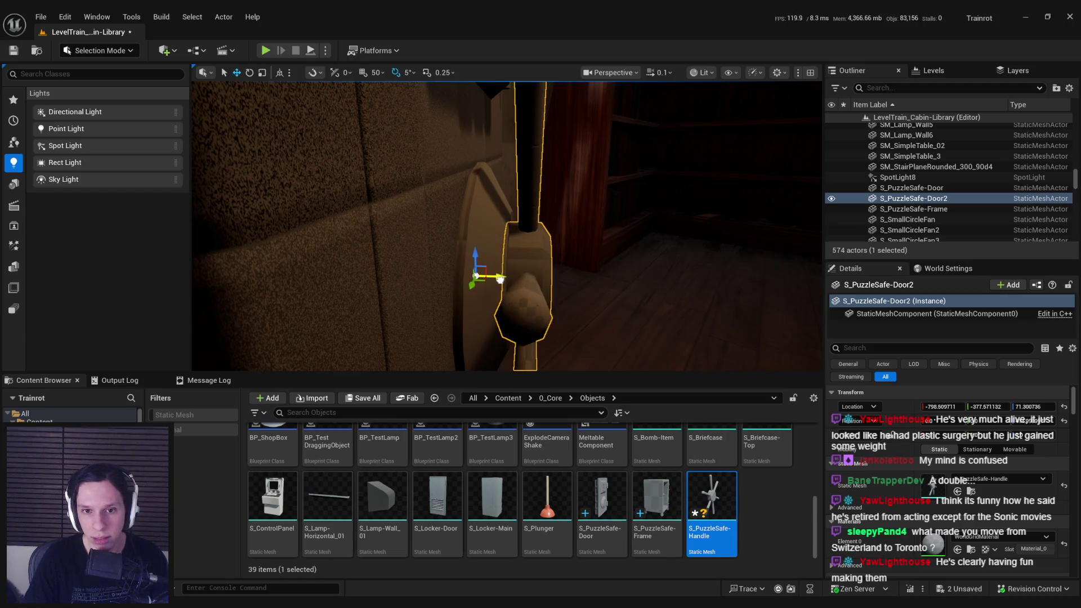
{"action": "scroll", "coordinate": [507, 225], "scroll_direction": "up", "scroll_amount": 3}
{"action": "right_click_drag", "start_coordinate": [506, 225], "coordinate": [507, 225]}
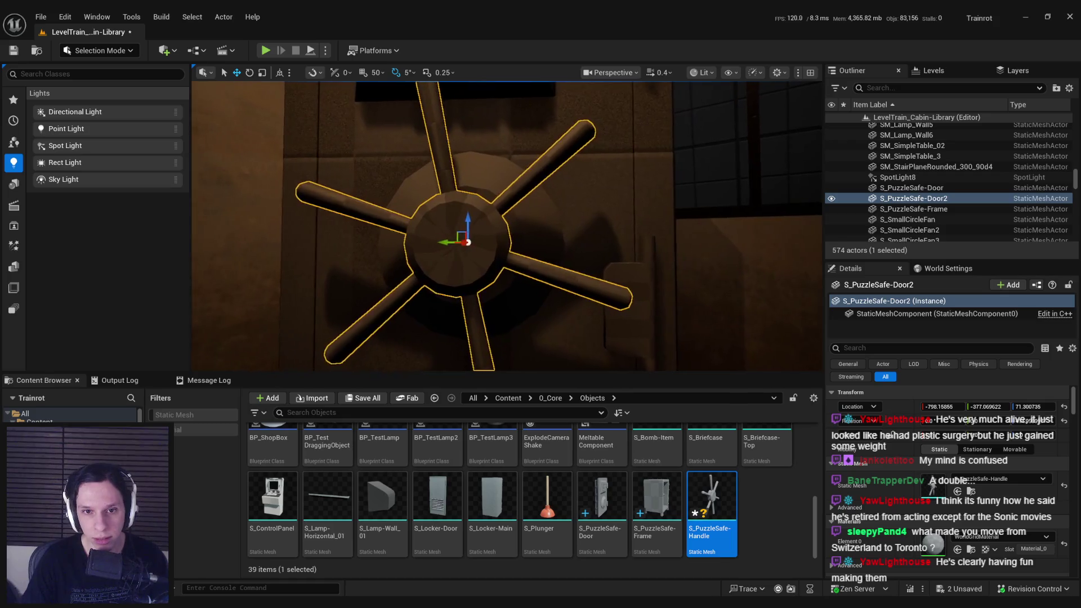
{"action": "right_click_drag", "start_coordinate": [431, 246], "coordinate": [431, 246]}
{"action": "left_click_drag", "start_coordinate": [453, 232], "coordinate": [459, 237]}
{"action": "right_click_drag", "start_coordinate": [460, 237], "coordinate": [460, 237]}
Switch to Unlit and nudge the handle into place on the door.
{"action": "left_click", "coordinate": [701, 72]}
{"action": "left_click", "coordinate": [715, 126]}
{"action": "right_click_drag", "start_coordinate": [525, 232], "coordinate": [525, 232]}
{"action": "left_click_drag", "start_coordinate": [480, 242], "coordinate": [479, 242]}
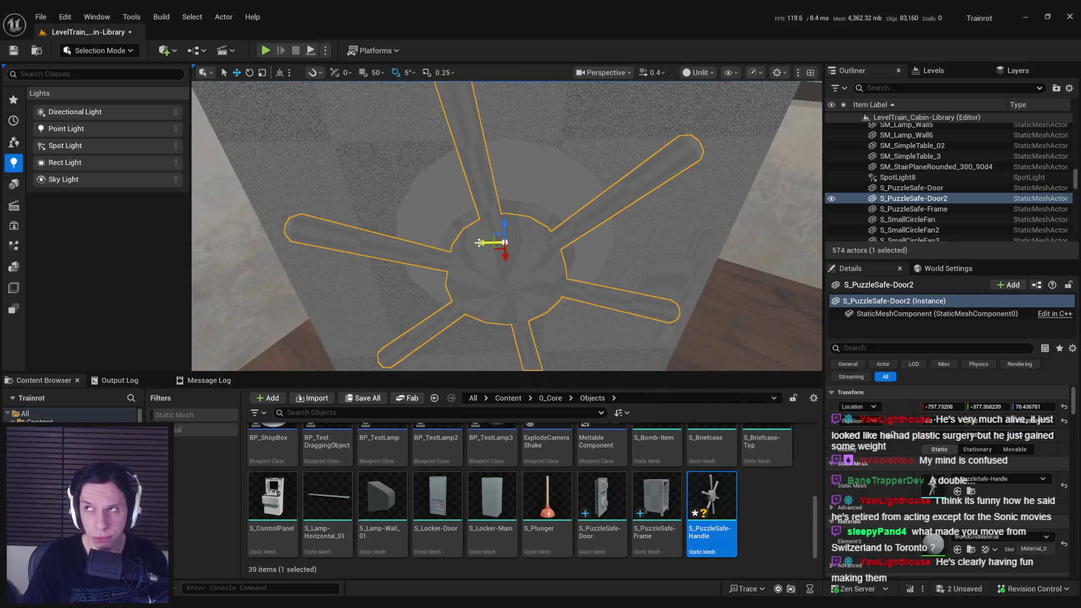
{"action": "right_click_drag", "start_coordinate": [478, 250], "coordinate": [478, 250]}
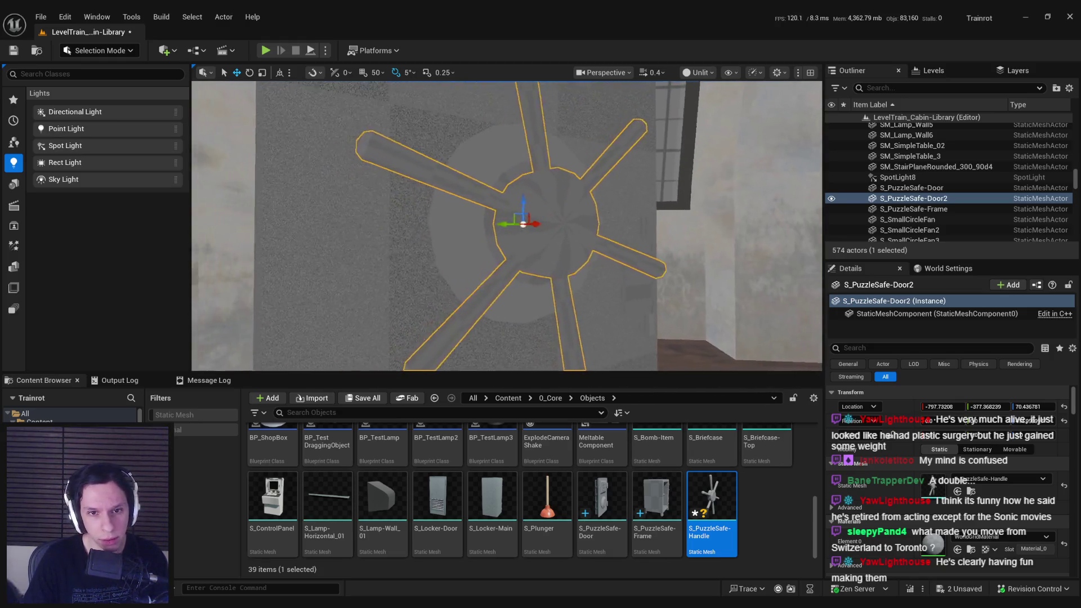
{"action": "right_click_drag", "start_coordinate": [556, 255], "coordinate": [556, 255]}
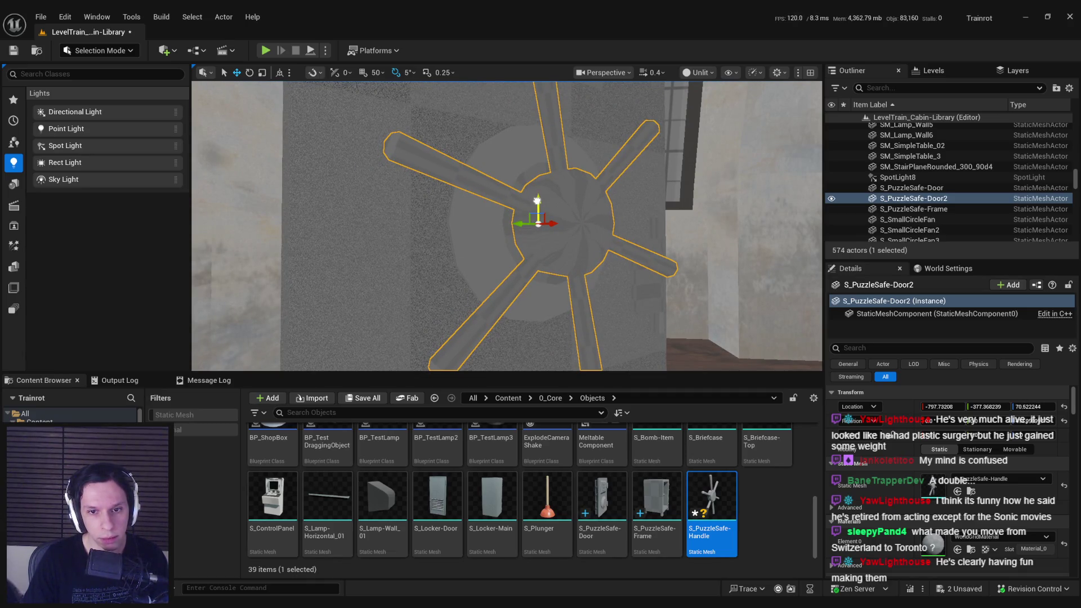
{"action": "right_click_drag", "start_coordinate": [537, 199], "coordinate": [537, 200]}
Return to Lit, check the handle from the side, and save the level.
{"action": "left_click", "coordinate": [698, 72]}
{"action": "left_click", "coordinate": [712, 111]}
{"action": "left_click", "coordinate": [618, 266]}
{"action": "mouse_move", "coordinate": [620, 265]}
{"action": "right_mouse_down"}
{"action": "mouse_move", "coordinate": [604, 268]}
{"action": "mouse_move", "coordinate": [578, 242]}
{"action": "right_mouse_up"}
{"action": "key", "text": "ctrl+s"}
{"action": "left_click", "coordinate": [529, 269]}
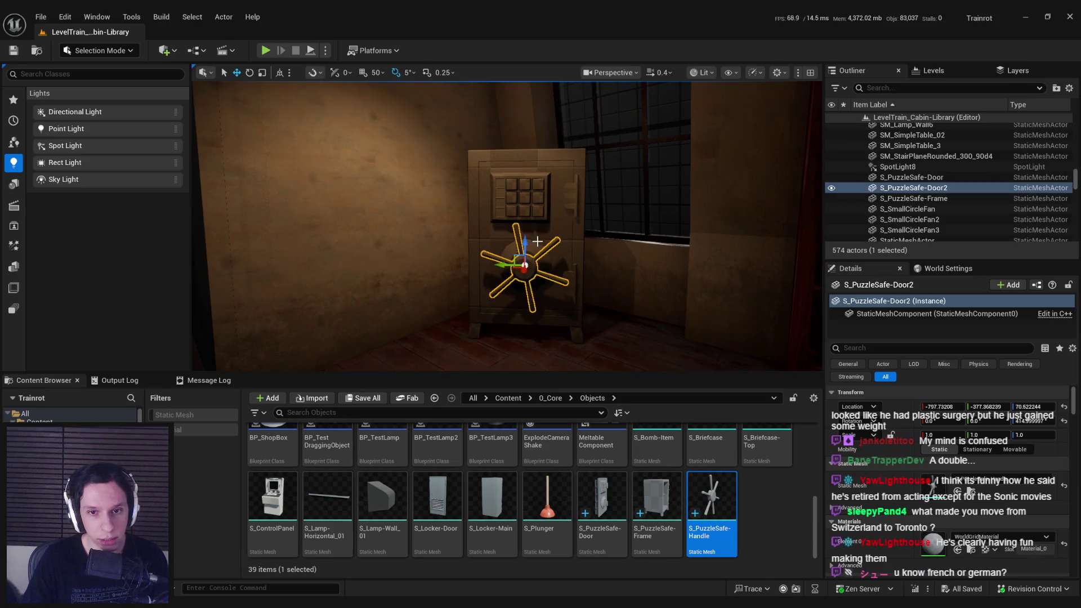
{"action": "left_click", "coordinate": [575, 251]}
{"action": "left_click", "coordinate": [541, 267]}
{"action": "left_click", "coordinate": [614, 274]}
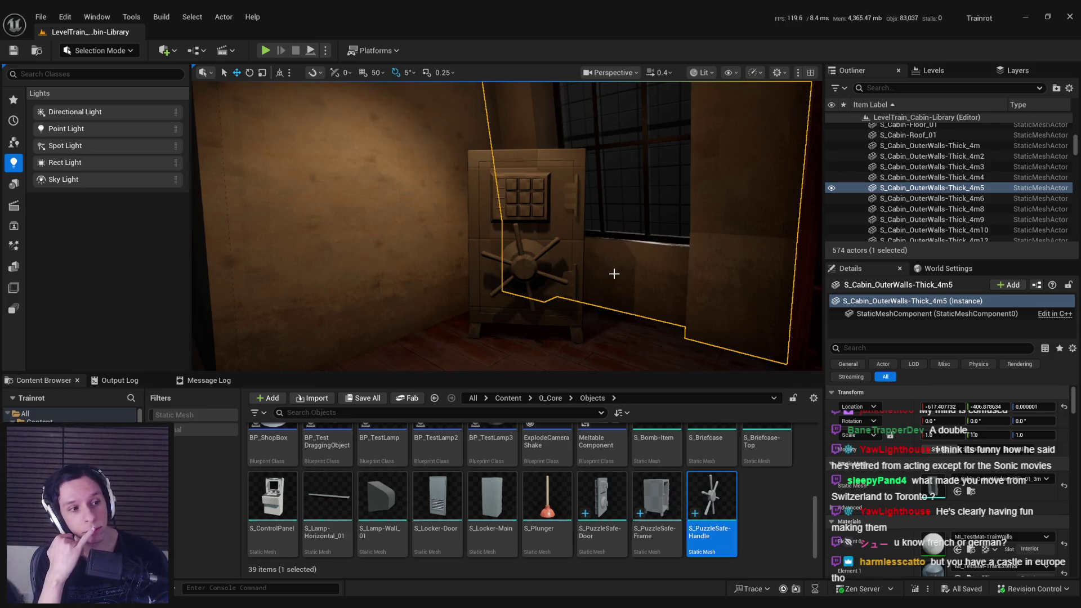
{"action": "mouse_move", "coordinate": [614, 274]}
{"action": "right_mouse_down"}
{"action": "mouse_move", "coordinate": [591, 274]}
{"action": "mouse_move", "coordinate": [630, 276]}
{"action": "right_mouse_up"}
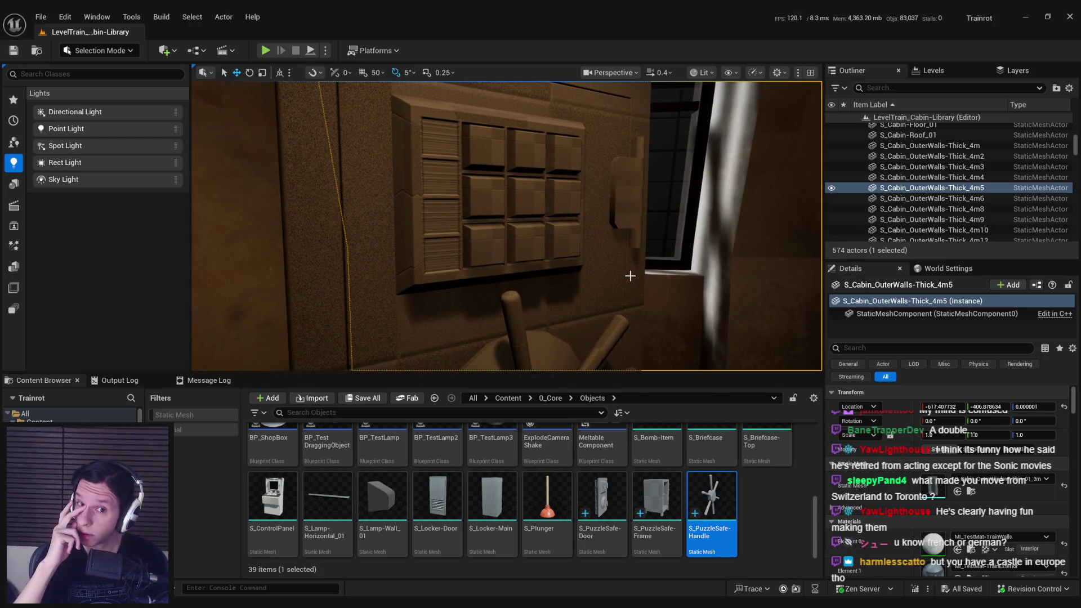
{"action": "right_click_drag", "start_coordinate": [535, 294], "coordinate": [535, 293]}
{"action": "left_click", "coordinate": [602, 302]}
{"action": "right_click_drag", "start_coordinate": [602, 301], "coordinate": [612, 299]}
{"action": "left_click", "coordinate": [603, 271]}
Move the frame and both door pieces together into place and save the level.
{"action": "left_click", "coordinate": [457, 281], "text": "ctrl"}
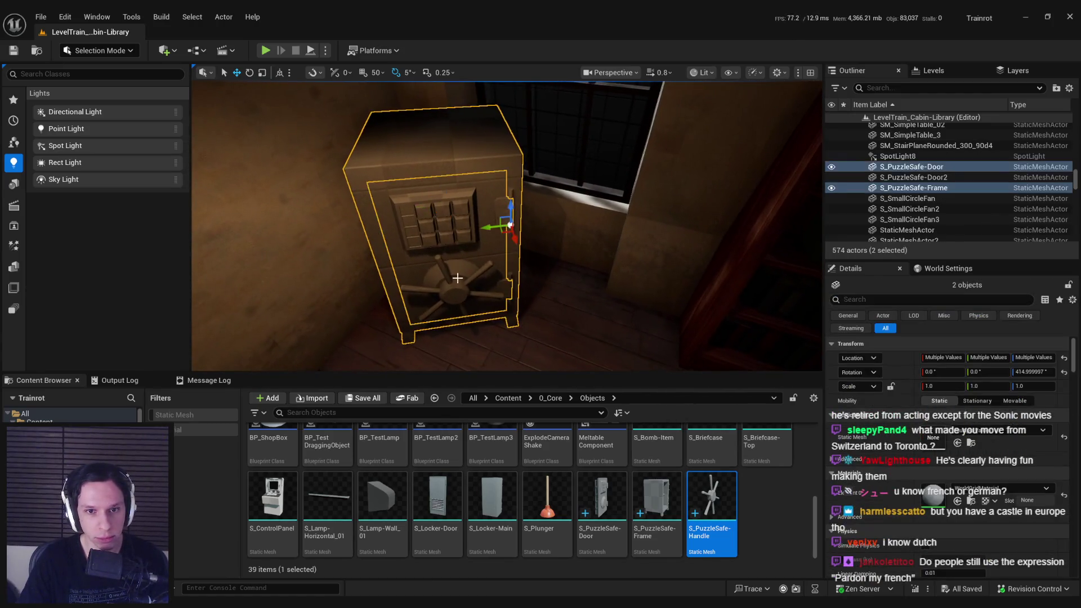
{"action": "left_click", "coordinate": [450, 236], "text": "ctrl"}
{"action": "right_click_drag", "start_coordinate": [450, 236], "coordinate": [450, 237]}
{"action": "left_click_drag", "start_coordinate": [563, 270], "coordinate": [575, 264]}
{"action": "mouse_move", "coordinate": [575, 265]}
{"action": "right_mouse_down"}
{"action": "mouse_move", "coordinate": [527, 338]}
{"action": "mouse_move", "coordinate": [455, 291]}
{"action": "mouse_move", "coordinate": [589, 311]}
{"action": "mouse_move", "coordinate": [576, 306]}
{"action": "mouse_move", "coordinate": [653, 307]}
{"action": "mouse_move", "coordinate": [631, 298]}
{"action": "right_mouse_up"}
{"action": "key", "text": "ctrl+s"}
Deselect the safe parts and bring the view back to face the safe.
{"action": "left_click", "coordinate": [575, 306]}
{"action": "scroll", "coordinate": [631, 299], "scroll_direction": "down", "scroll_amount": 1}
{"action": "scroll", "coordinate": [631, 298], "scroll_direction": "down", "scroll_amount": 2}
{"action": "scroll", "coordinate": [631, 299], "scroll_direction": "up", "scroll_amount": 3}
{"action": "right_click_drag", "start_coordinate": [559, 285], "coordinate": [559, 285]}
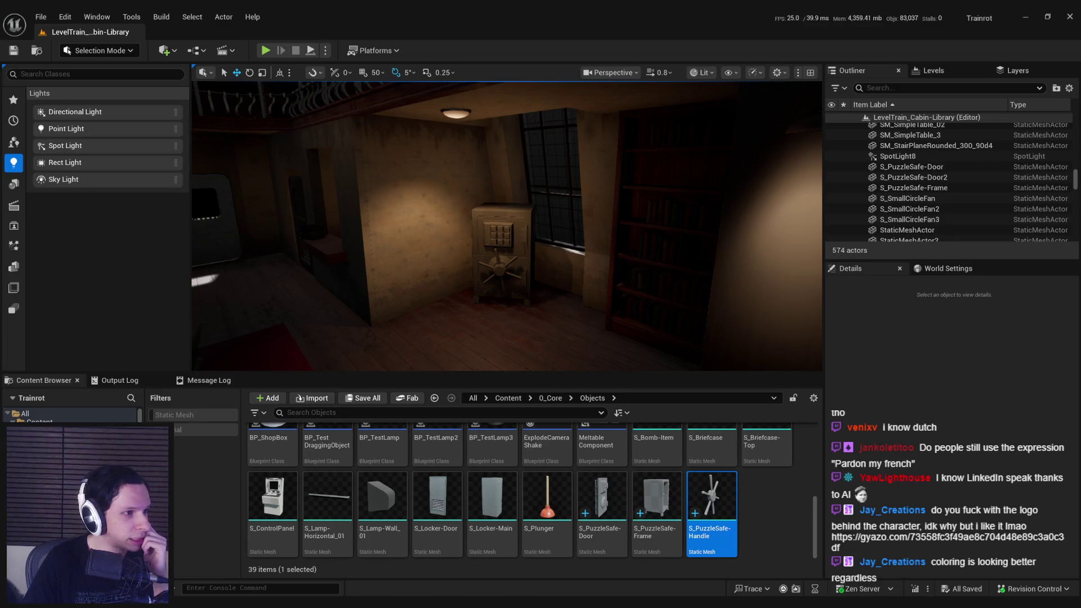
Maximize the Chrome window showing the Gyazo SPEEDSHOT logo screenshot.
{"action": "double_click", "coordinate": [620, 184]}
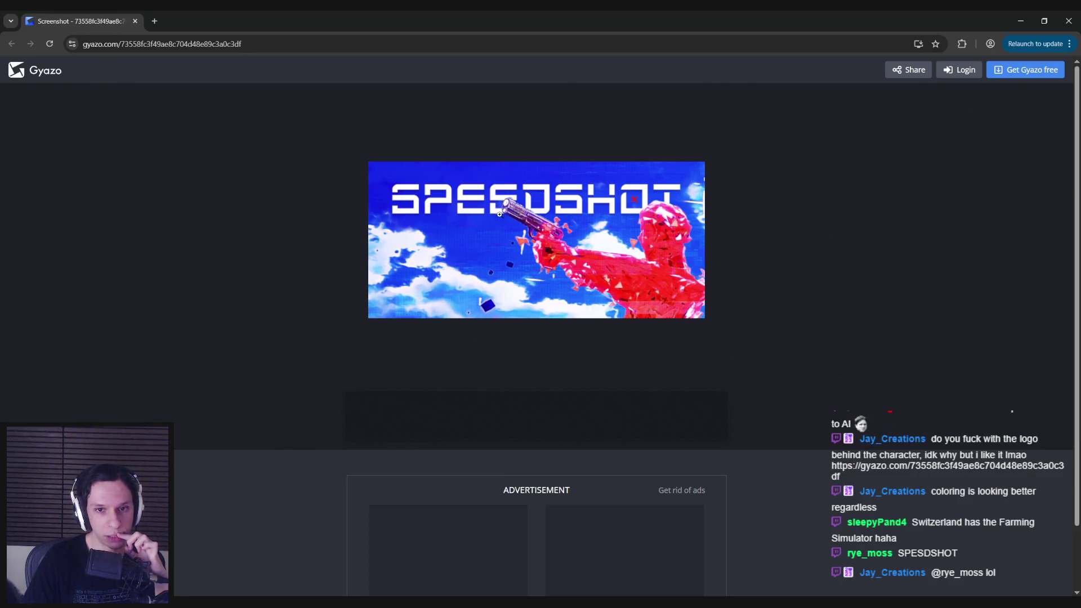
Switch back to Unreal and look across the cabin toward the door.
{"action": "key", "text": "alt+Tab"}
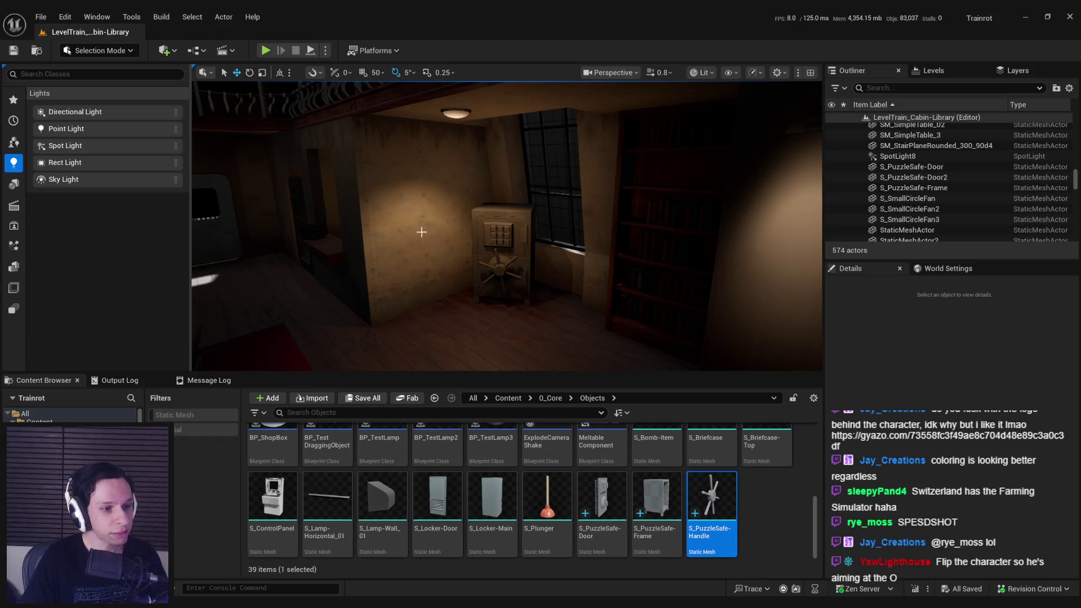
{"action": "right_click_drag", "start_coordinate": [494, 267], "coordinate": [494, 266]}
{"action": "right_click_drag", "start_coordinate": [507, 225], "coordinate": [507, 225]}
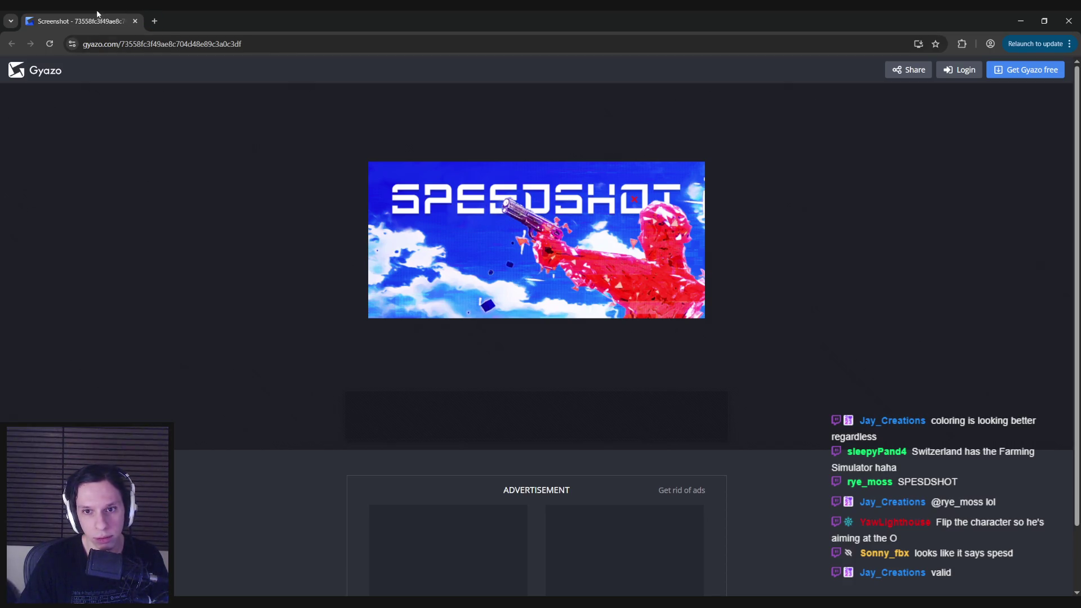
{"action": "key", "text": "alt+Tab"}
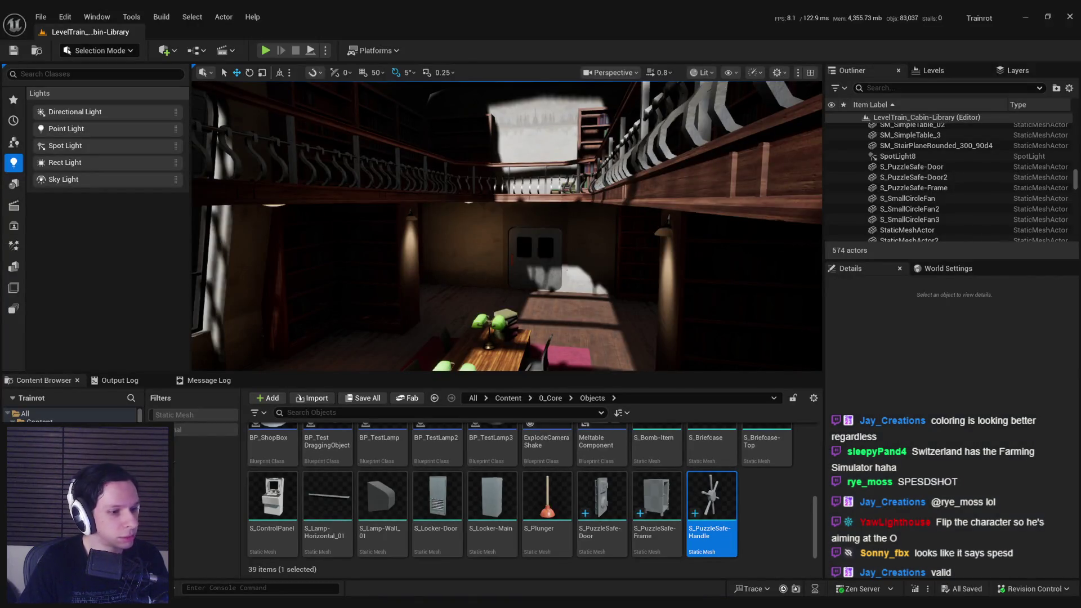
{"action": "mouse_move", "coordinate": [434, 248]}
{"action": "right_mouse_down"}
{"action": "mouse_move", "coordinate": [468, 259]}
{"action": "mouse_move", "coordinate": [434, 242]}
{"action": "mouse_move", "coordinate": [406, 244]}
{"action": "mouse_move", "coordinate": [451, 250]}
{"action": "mouse_move", "coordinate": [445, 259]}
{"action": "mouse_move", "coordinate": [423, 248]}
{"action": "mouse_move", "coordinate": [444, 254]}
{"action": "mouse_move", "coordinate": [434, 241]}
{"action": "right_mouse_up"}
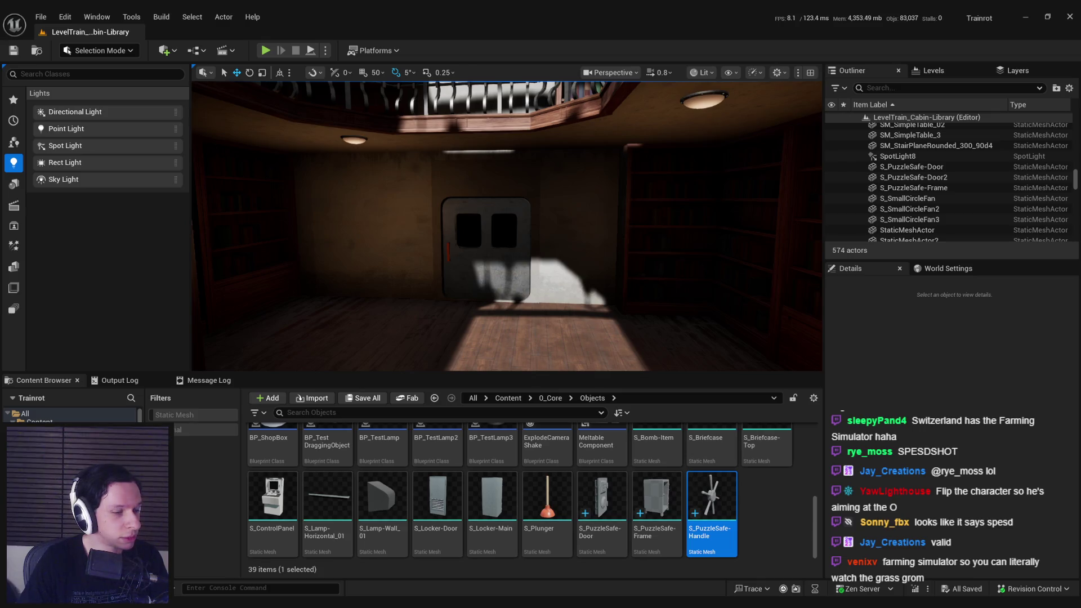
{"action": "mouse_move", "coordinate": [490, 227]}
{"action": "right_mouse_down"}
{"action": "mouse_move", "coordinate": [371, 231]}
{"action": "mouse_move", "coordinate": [350, 242]}
{"action": "mouse_move", "coordinate": [428, 237]}
{"action": "right_mouse_up"}
Fly the viewport in close with the puzzle safe centred in view.
{"action": "mouse_move", "coordinate": [226, 603]}
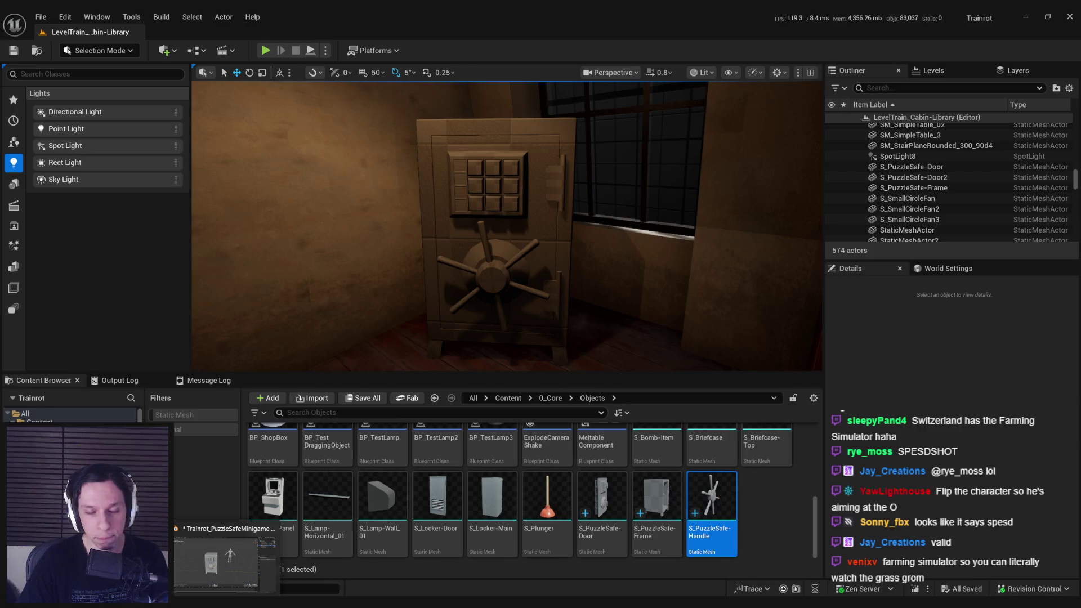
{"action": "mouse_move", "coordinate": [492, 296]}
{"action": "right_mouse_down"}
{"action": "mouse_move", "coordinate": [473, 298]}
{"action": "mouse_move", "coordinate": [493, 299]}
{"action": "right_mouse_up"}
{"action": "right_click_drag", "start_coordinate": [468, 349], "coordinate": [468, 350]}
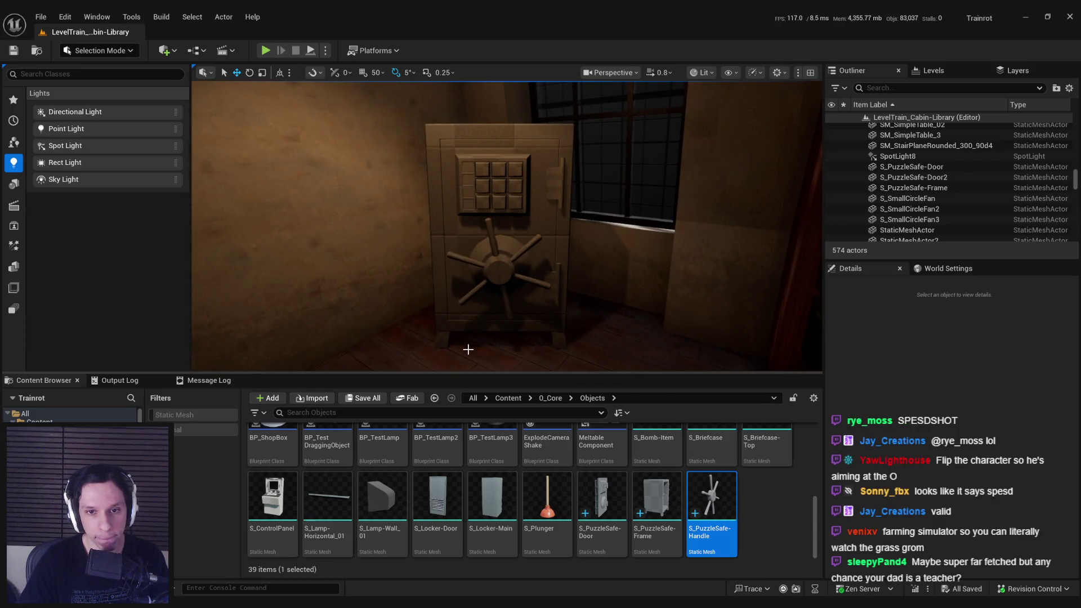
{"action": "scroll", "coordinate": [463, 337], "scroll_direction": "up", "scroll_amount": 3}
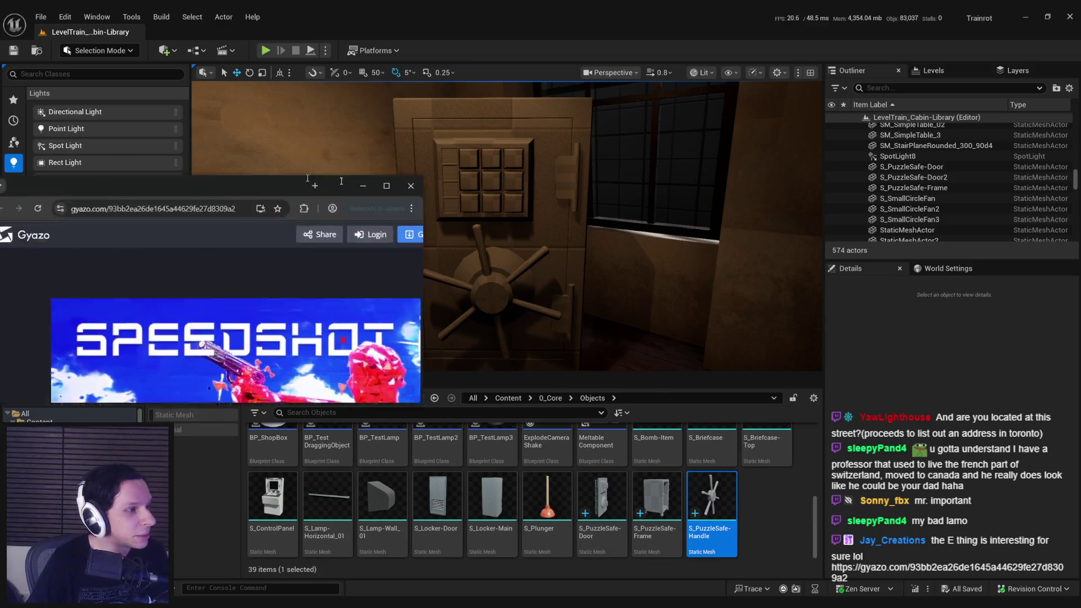
Maximize the new SPEEDSHOT logo screenshot, then switch back to the Unreal editor.
{"action": "double_click", "coordinate": [545, 212]}
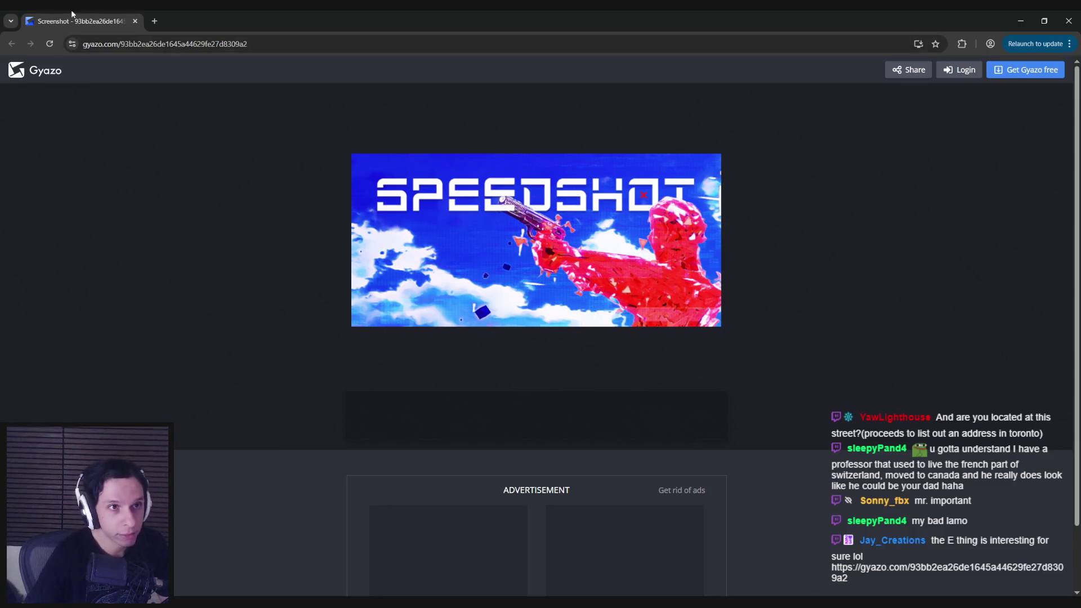
{"action": "key", "text": "alt+Tab"}
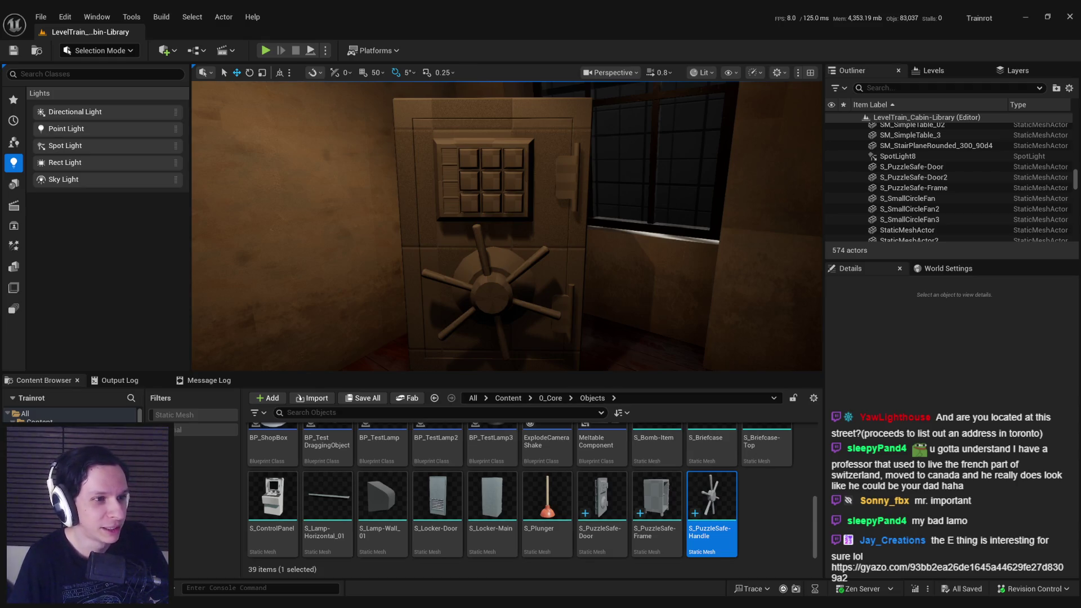
Fly back to view the whole room and turn off game view to show light icons.
{"action": "key", "text": "s"}
{"action": "mouse_move", "coordinate": [520, 276]}
{"action": "right_mouse_down"}
{"action": "mouse_move", "coordinate": [521, 256]}
{"action": "mouse_move", "coordinate": [492, 283]}
{"action": "mouse_move", "coordinate": [361, 279]}
{"action": "mouse_move", "coordinate": [530, 282]}
{"action": "right_mouse_up"}
{"action": "key", "text": "s"}
{"action": "key", "text": "g"}
{"action": "key", "text": "g"}
{"action": "key", "text": "g"}
Keep M_FakeLightDecal6 in place by cancelling its deletion and undoing the hide, then select the wall lamp.
{"action": "left_click", "coordinate": [535, 309]}
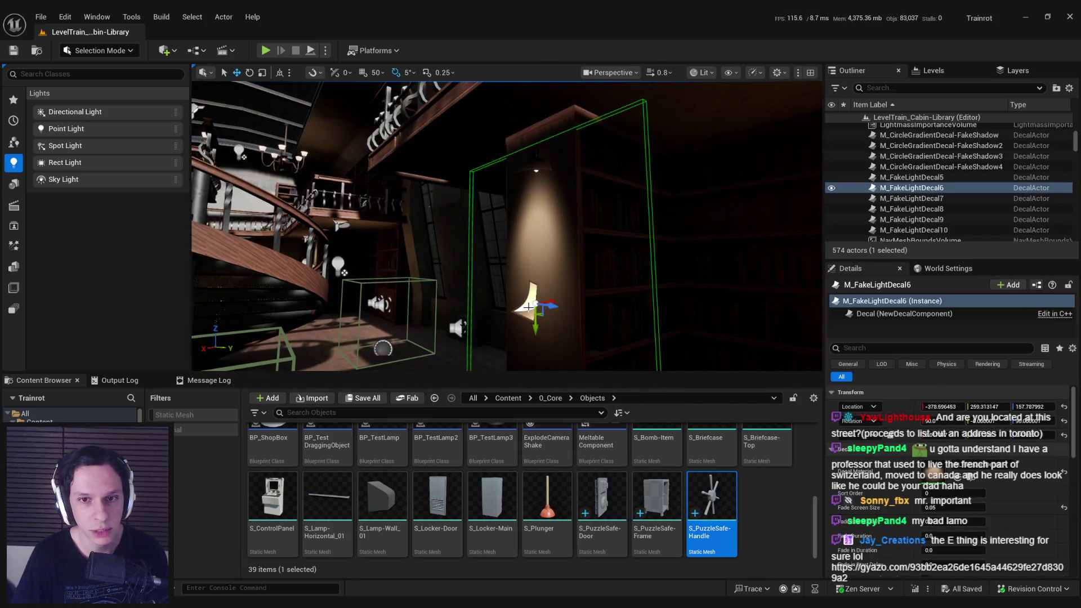
{"action": "key", "text": "Delete"}
{"action": "left_click", "coordinate": [682, 344]}
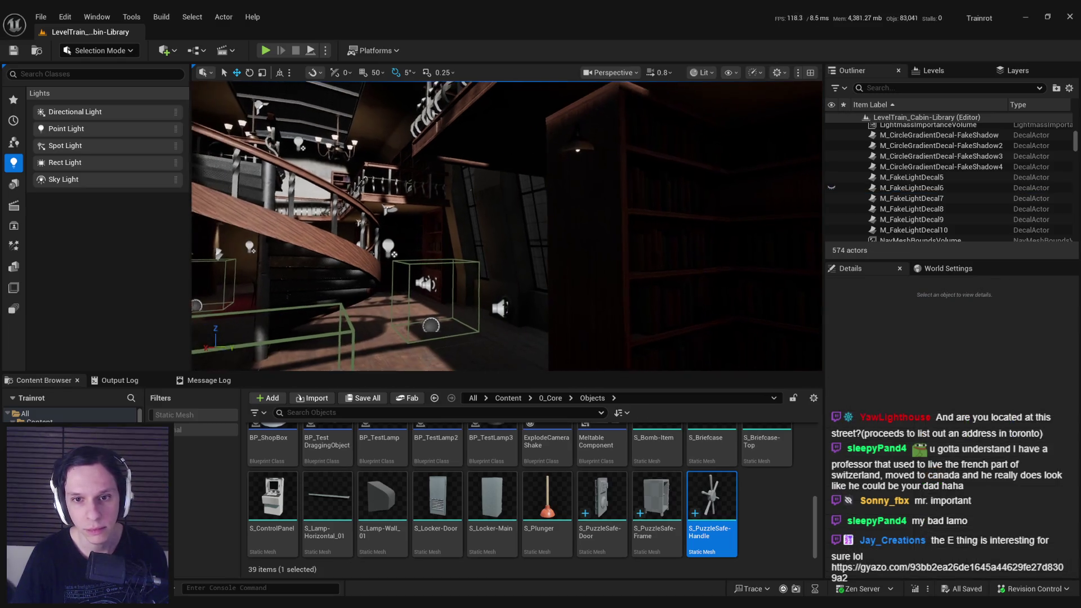
{"action": "key", "text": "ctrl+z"}
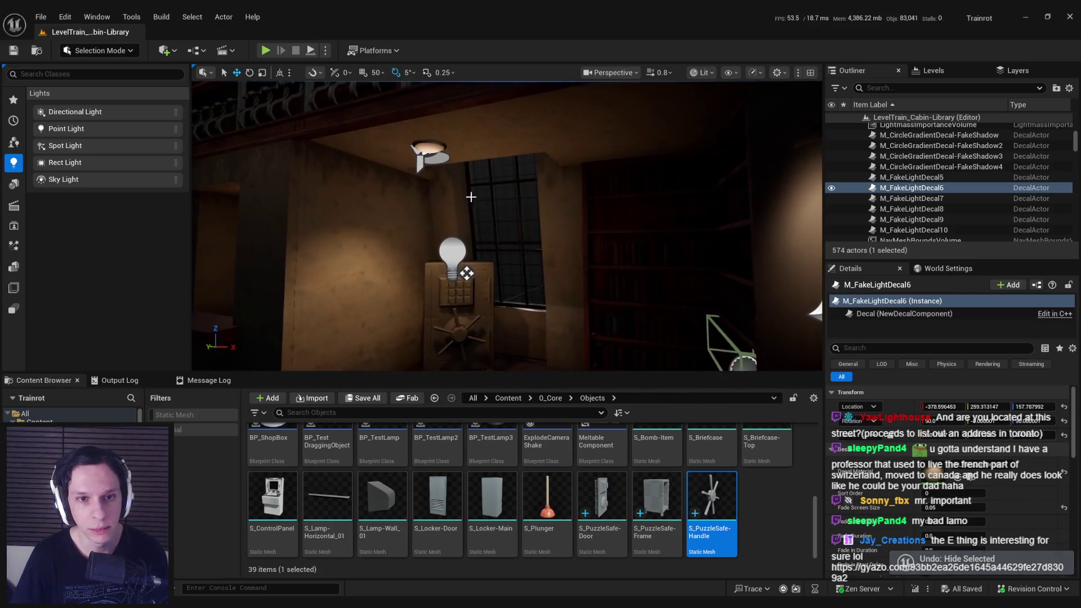
{"action": "left_click", "coordinate": [467, 274]}
{"action": "left_click", "coordinate": [466, 273]}
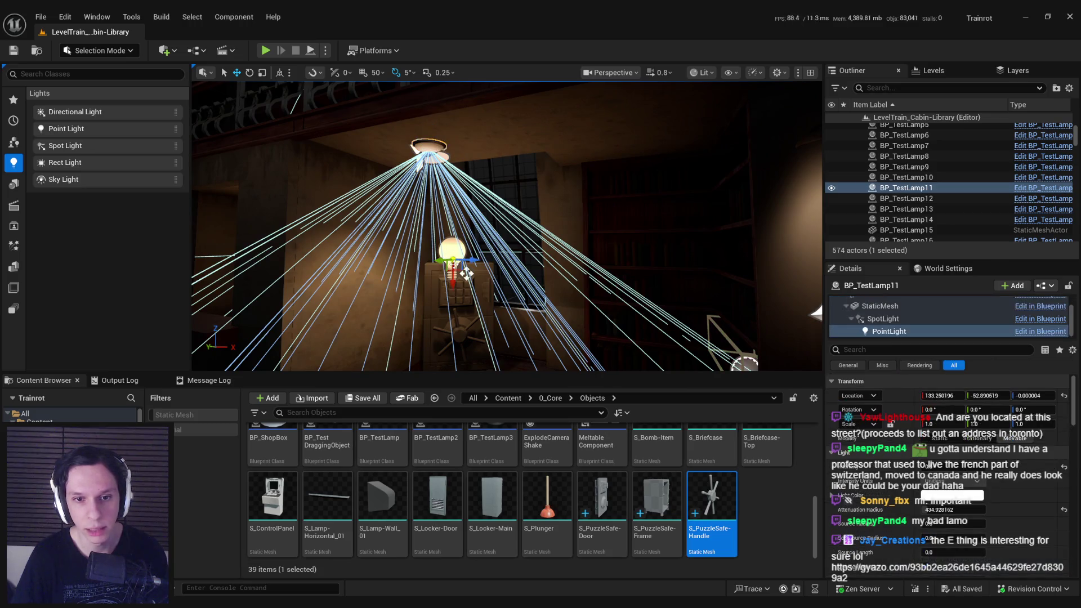
{"action": "scroll", "coordinate": [968, 480], "scroll_direction": "down", "scroll_amount": 5}
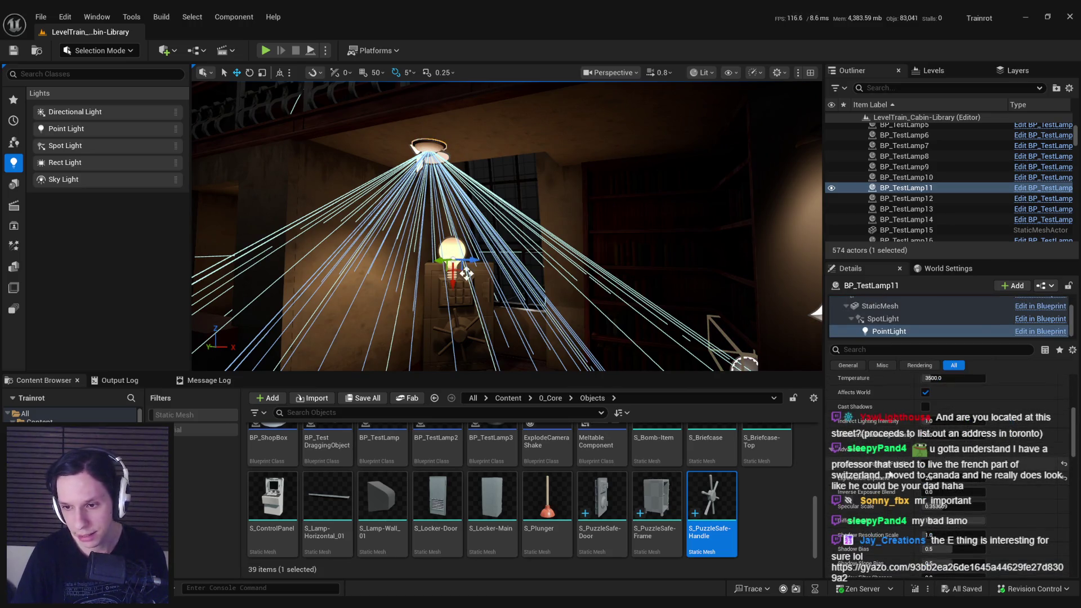
{"action": "scroll", "coordinate": [882, 486], "scroll_direction": "up", "scroll_amount": 4}
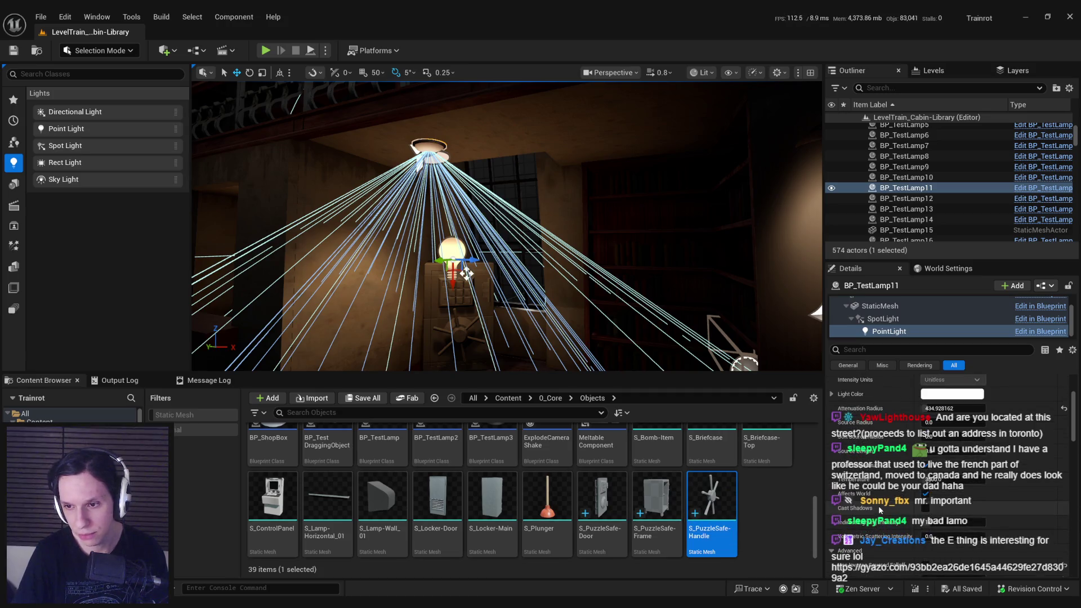
{"action": "mouse_move", "coordinate": [344, 111]}
{"action": "right_mouse_down"}
{"action": "mouse_move", "coordinate": [366, 137]}
{"action": "mouse_move", "coordinate": [344, 111]}
{"action": "right_mouse_up"}
{"action": "left_click", "coordinate": [344, 111]}
{"action": "right_click_drag", "start_coordinate": [456, 140], "coordinate": [503, 179]}
{"action": "right_click_drag", "start_coordinate": [549, 217], "coordinate": [544, 204]}
{"action": "left_click", "coordinate": [703, 72]}
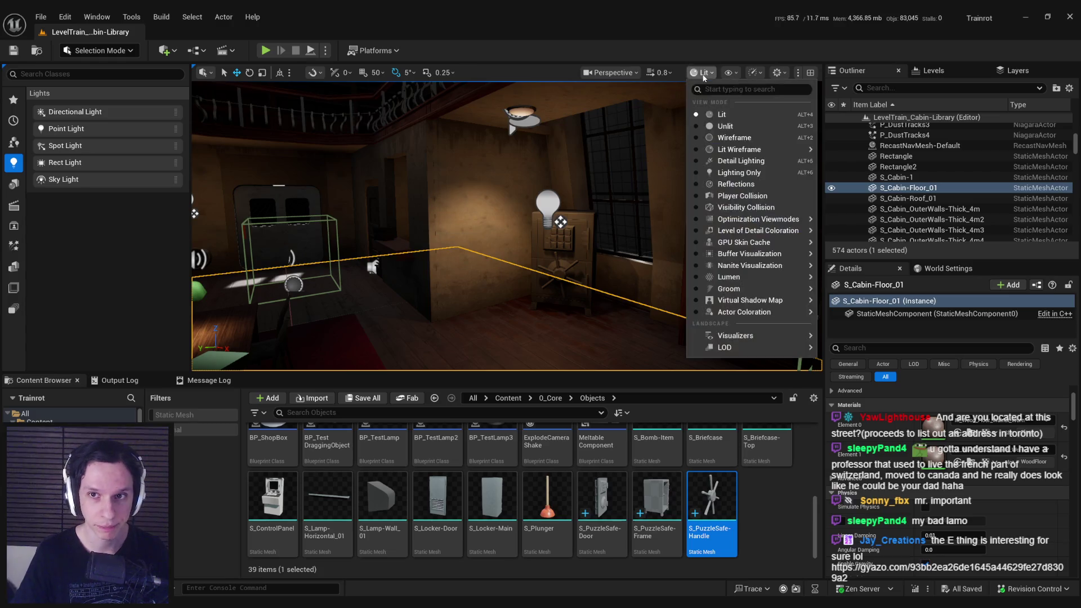
{"action": "mouse_move", "coordinate": [788, 220]}
{"action": "left_click", "coordinate": [861, 250]}
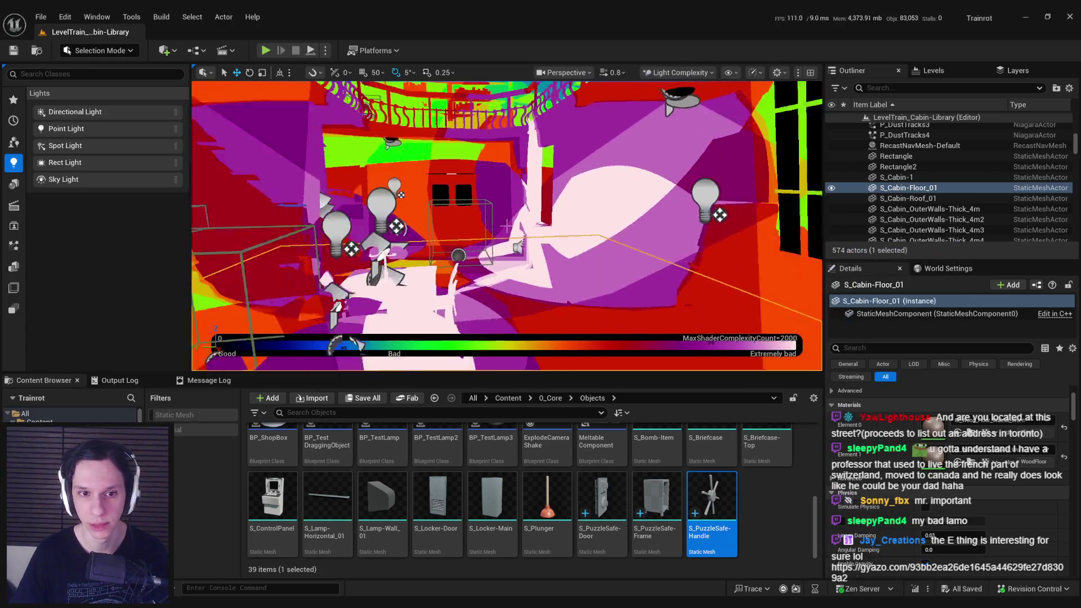
{"action": "right_click_drag", "start_coordinate": [507, 226], "coordinate": [506, 226]}
{"action": "left_click", "coordinate": [678, 72]}
{"action": "left_click", "coordinate": [664, 114]}
{"action": "right_click_drag", "start_coordinate": [571, 237], "coordinate": [572, 236]}
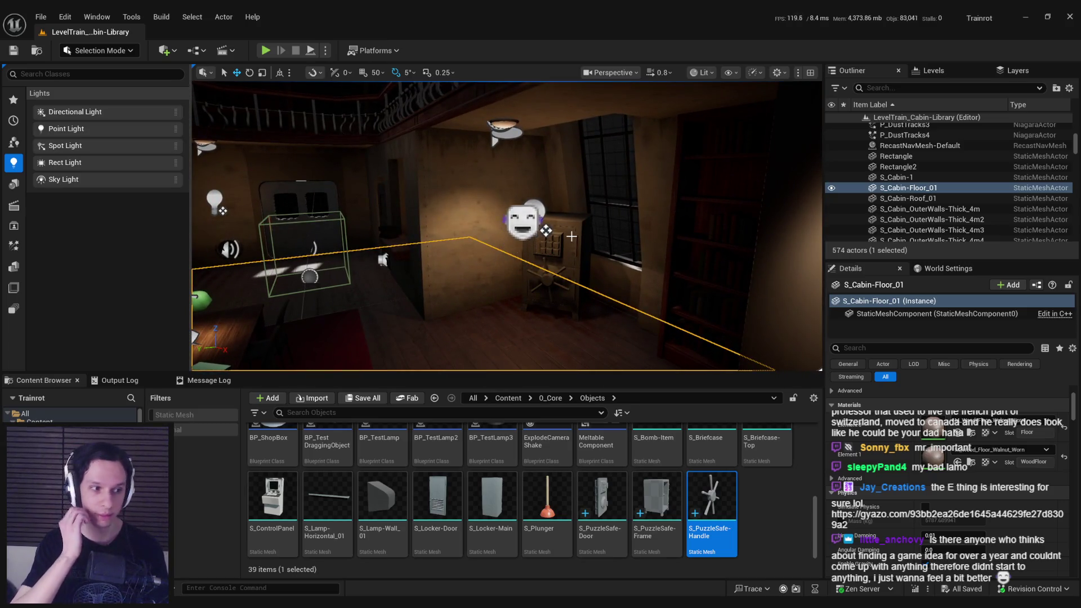